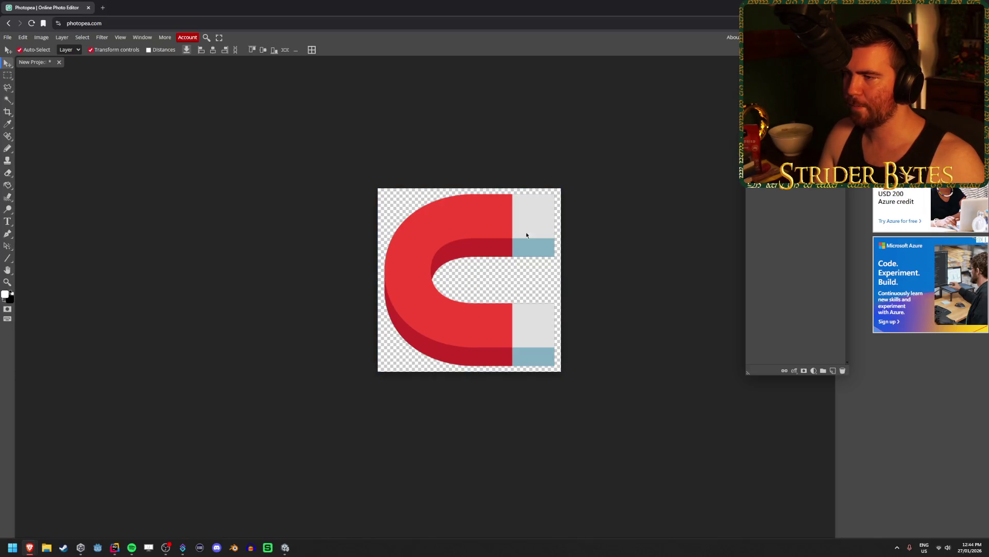
Rotate the magnet 45° and shrink it to about 85% against the canvas bottom
mouse_move(568, 183)
mouse_down()
mouse_move(602, 234)
mouse_move(614, 322)
mouse_move(611, 276)
mouse_move(505, 414)
mouse_move(459, 411)
mouse_move(621, 261)
mouse_move(616, 297)
mouse_move(618, 278)
mouse_up()
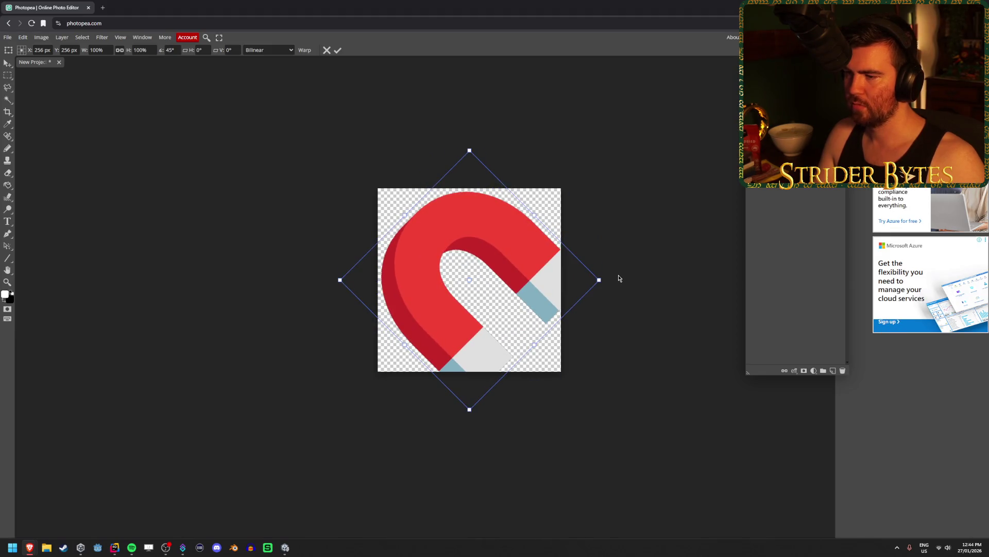
drag(469, 408, 474, 375)
drag(467, 330, 454, 331)
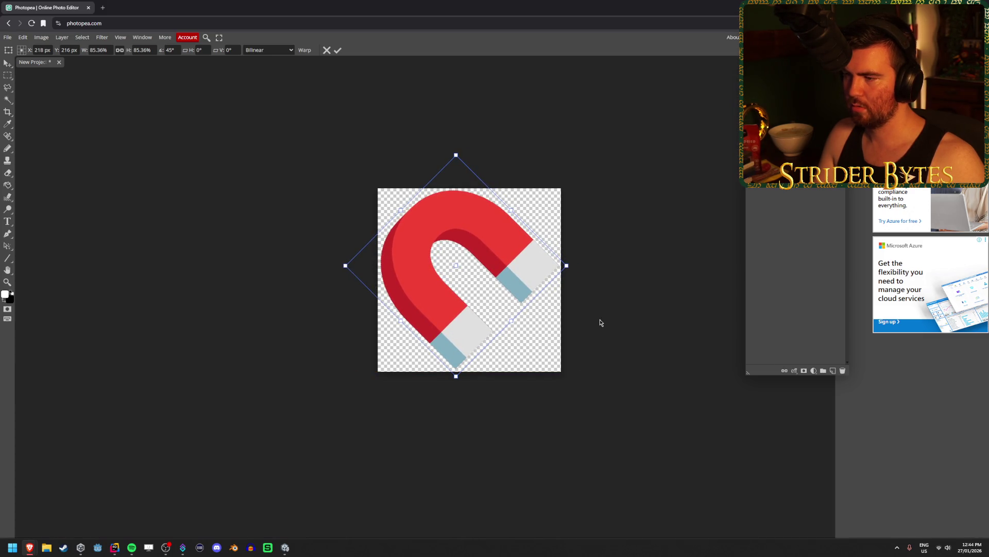
click(338, 50)
Export the magnet image as a 512×512 PNG file
scroll(555, 333, up, 2)
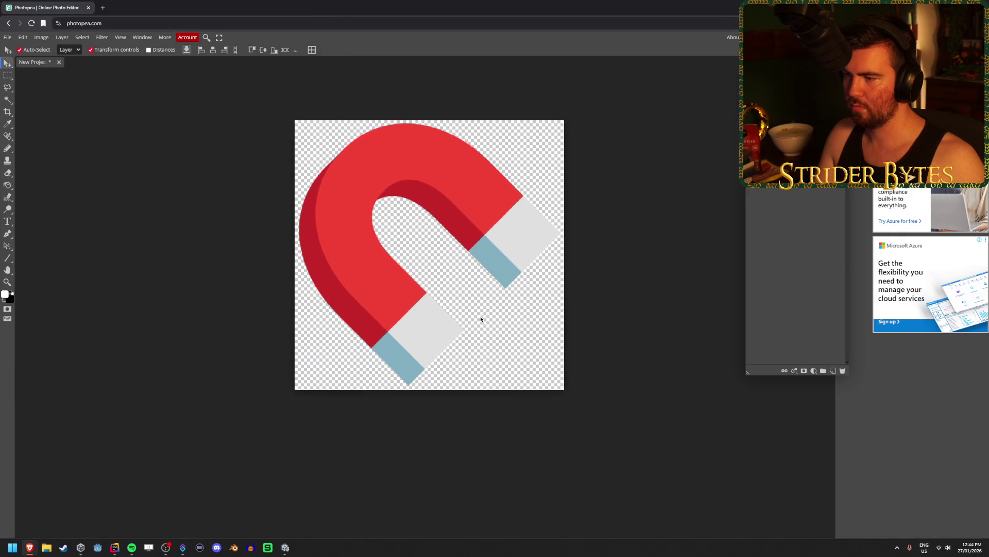
scroll(289, 263, down, 2)
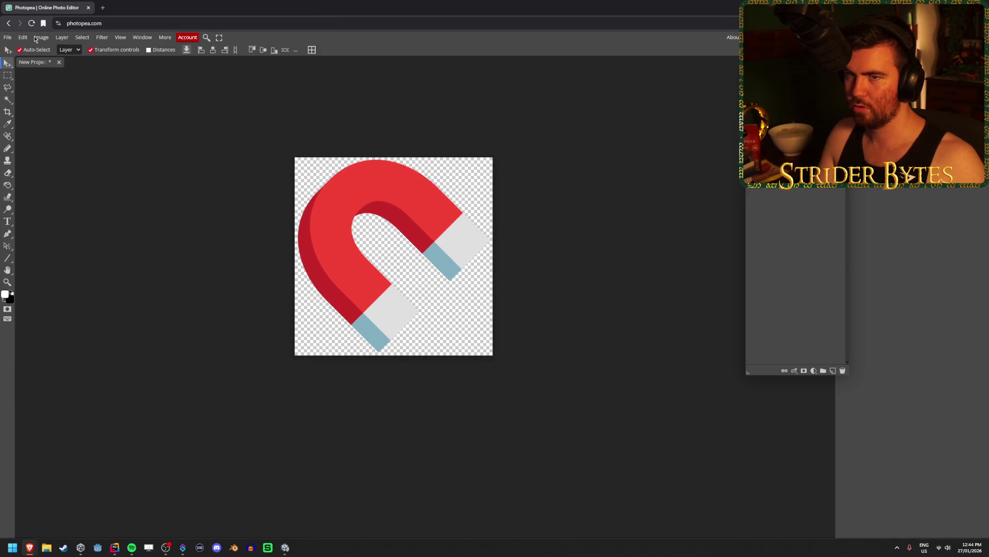
click(5, 38)
mouse_move(24, 152)
click(78, 153)
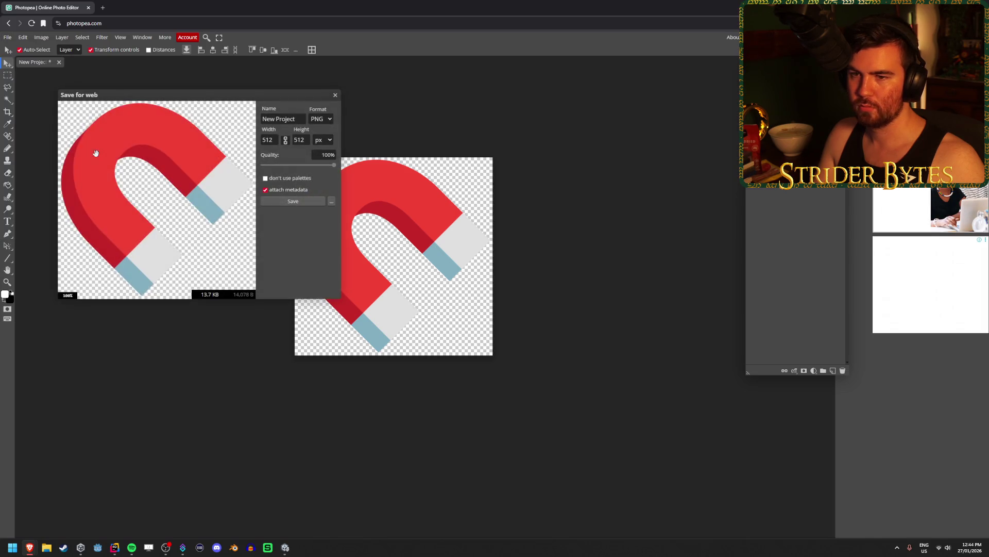
click(308, 201)
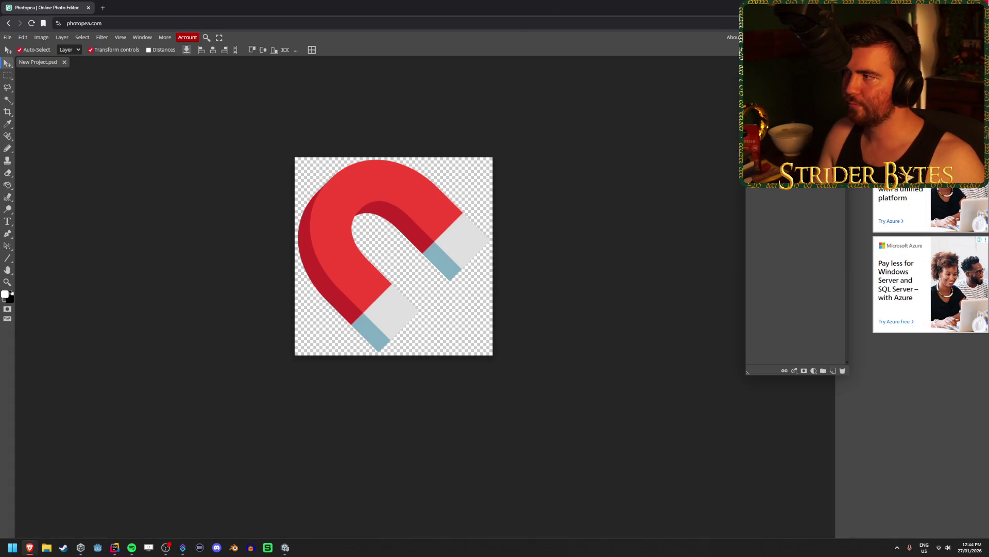
key(alt+Tab)
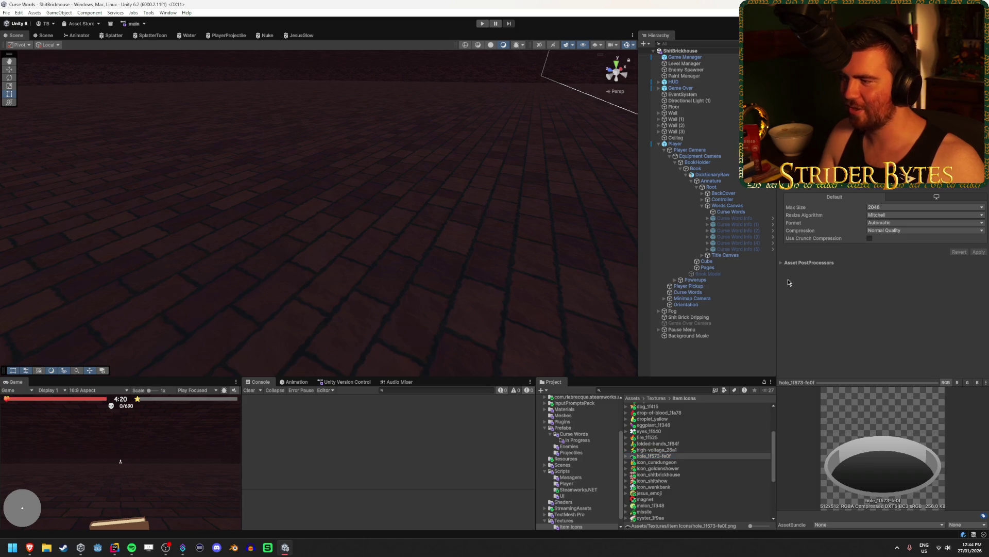
Reapply the import settings of magnet.png in Assets/Textures/Item Icons
click(722, 212)
scroll(686, 464, down, 3)
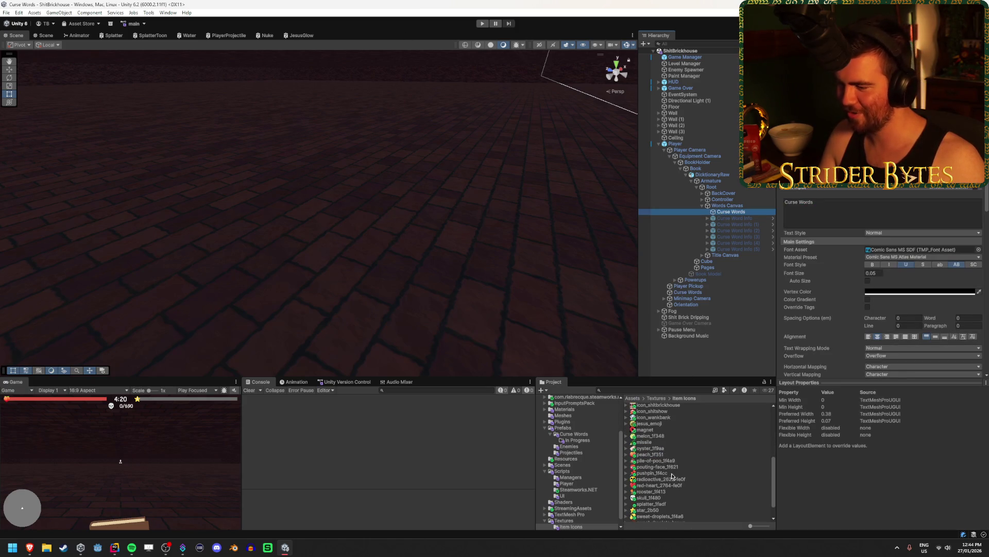
click(644, 429)
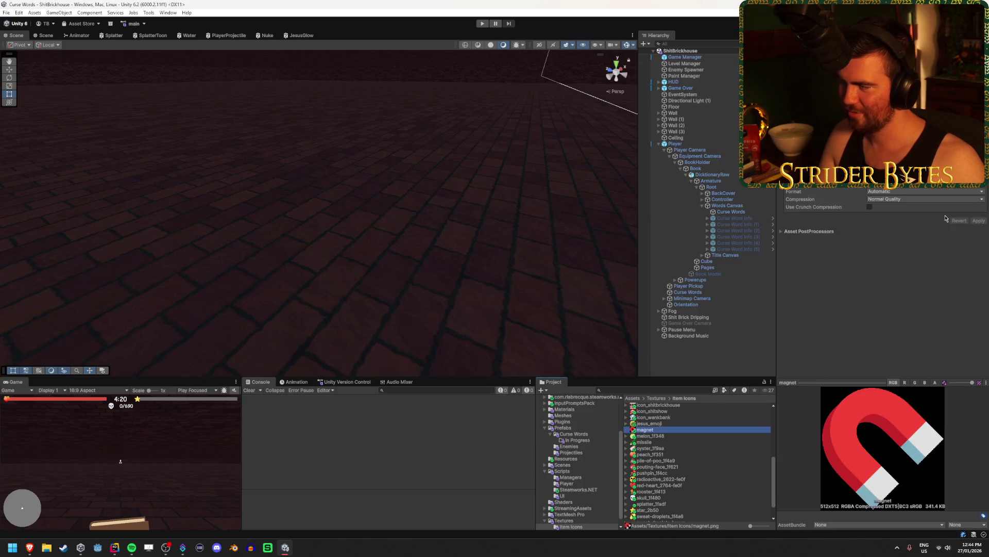
scroll(908, 178, up, 3)
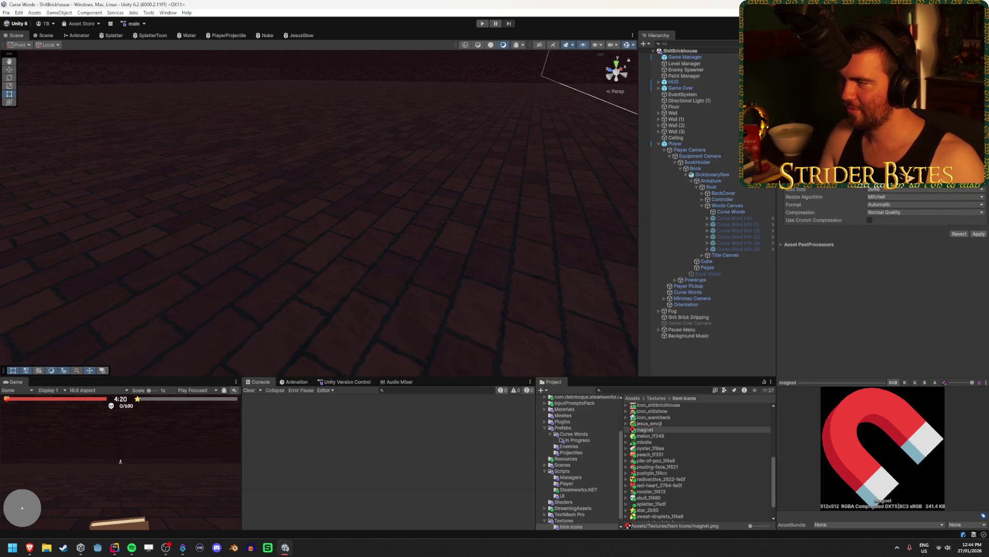
click(981, 252)
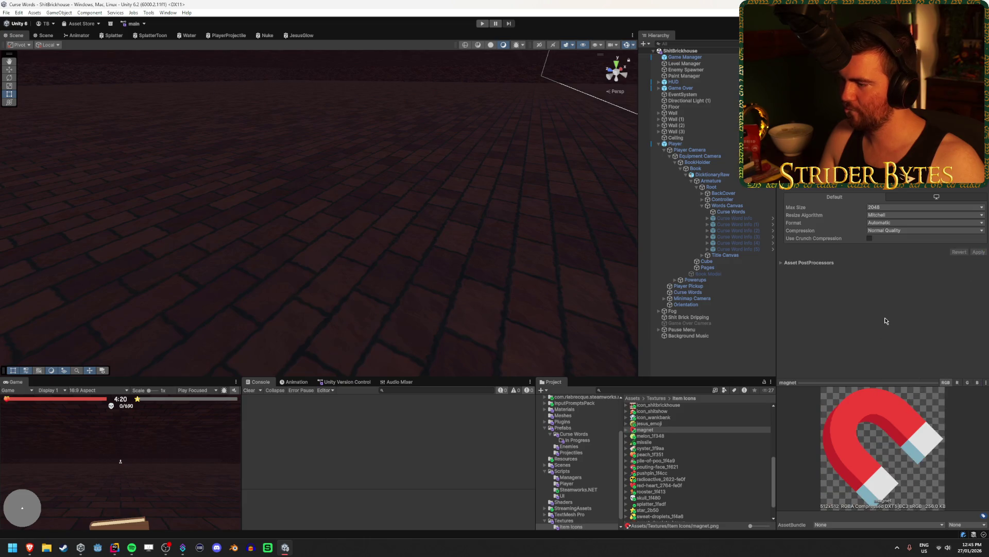
scroll(657, 494, up, 5)
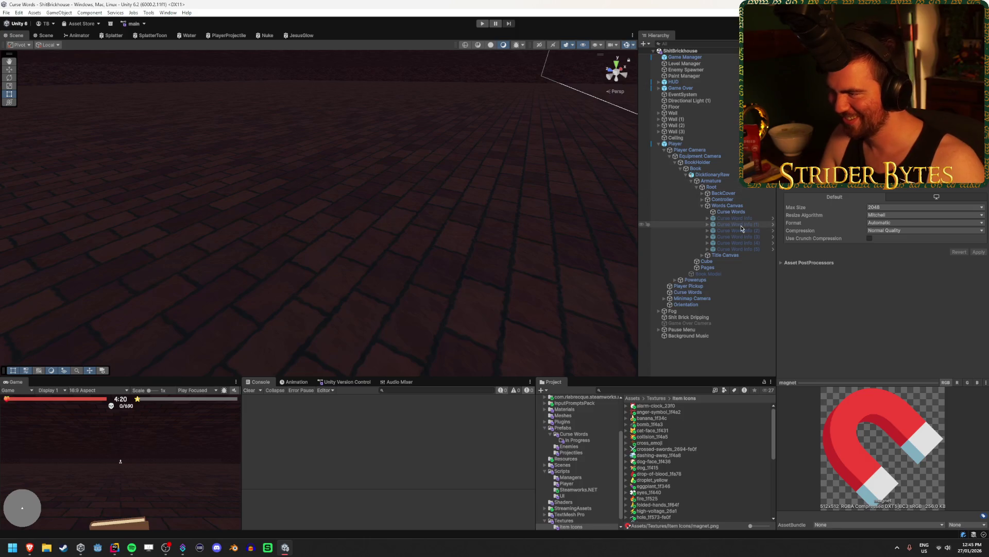
click(675, 143)
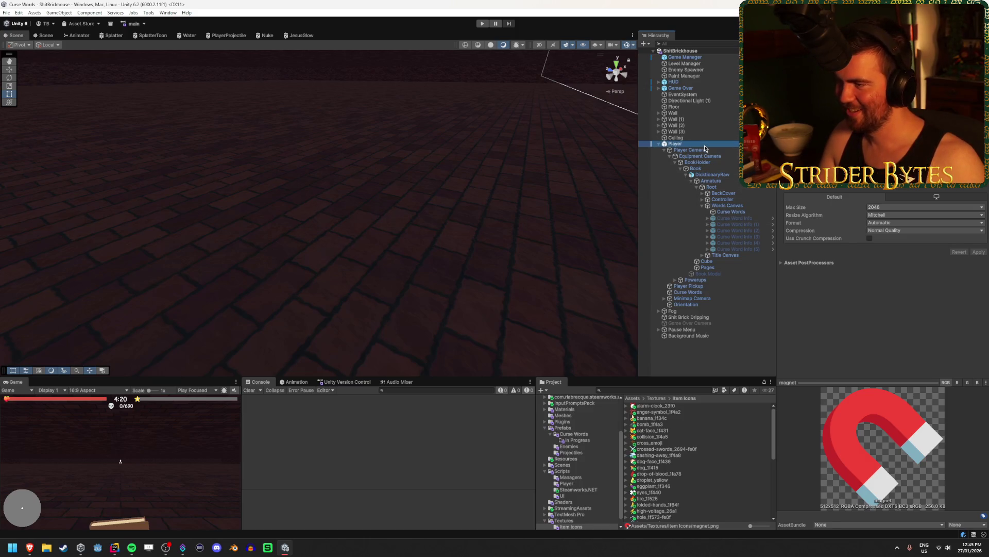
Set the Level Up Screen's Element 2 (Pickup Area) Item Icon to the magnet sprite
scroll(835, 297, down, 2)
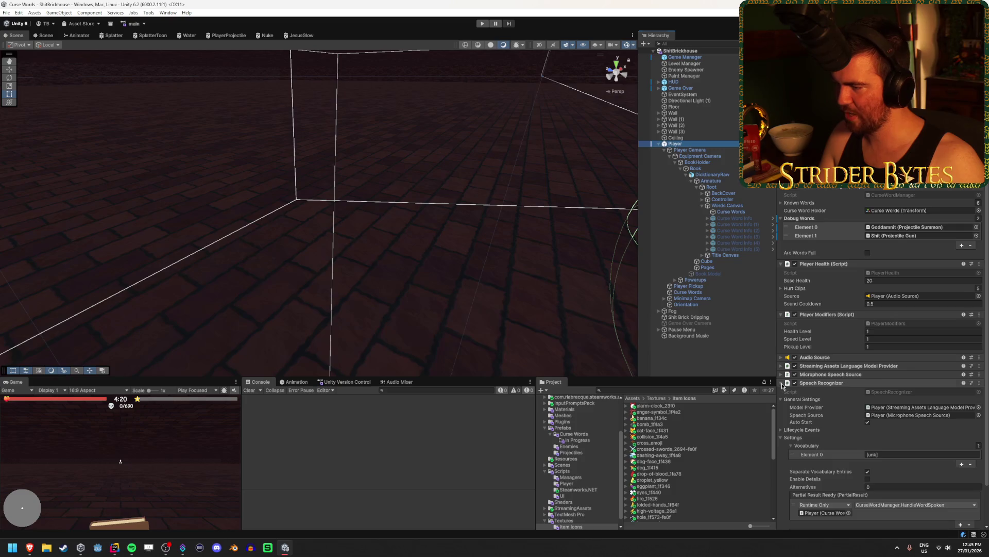
click(825, 383)
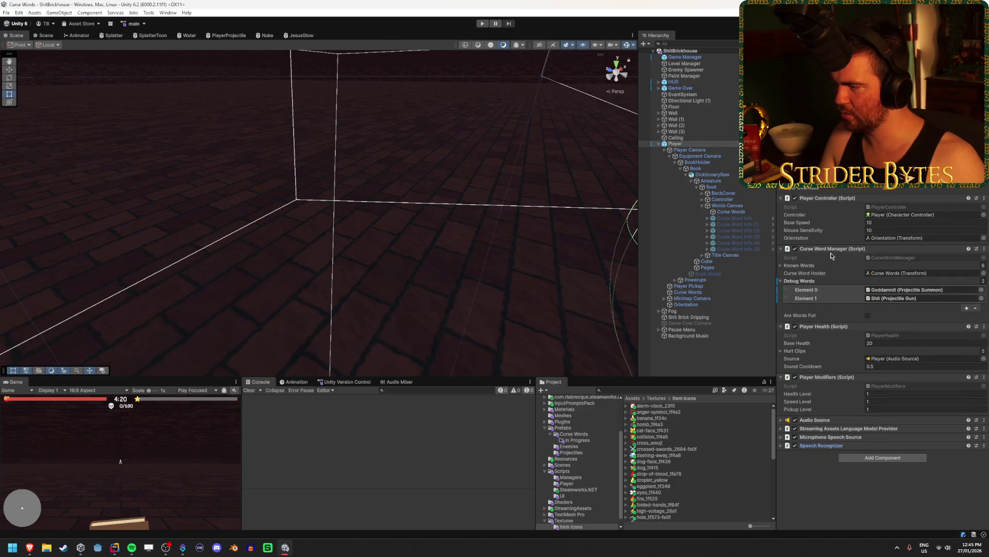
click(660, 82)
click(683, 125)
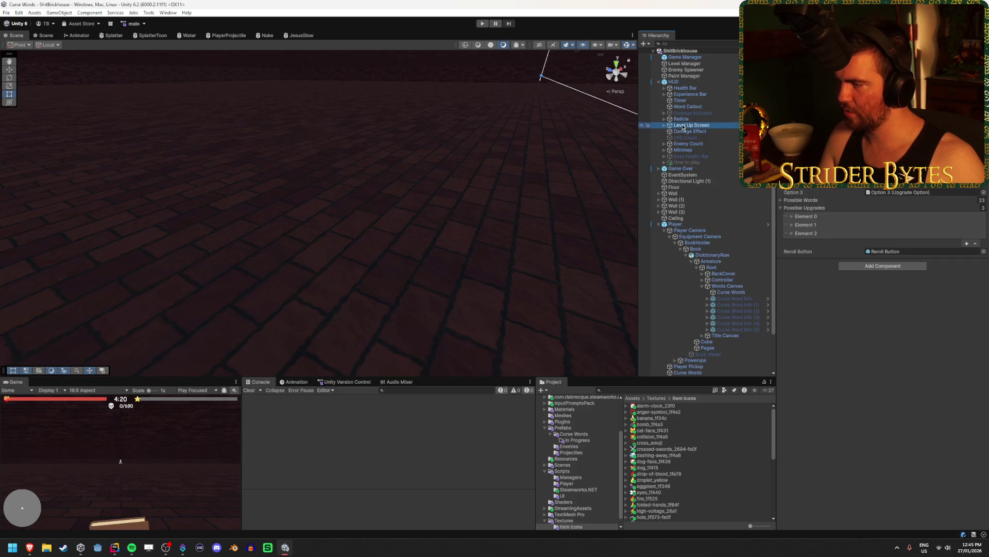
click(813, 234)
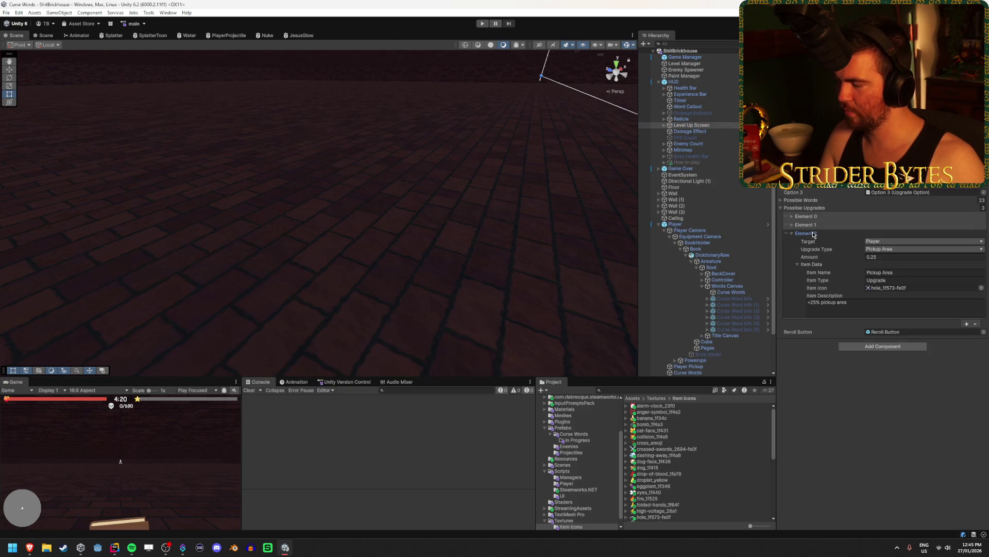
click(982, 288)
text(mag)
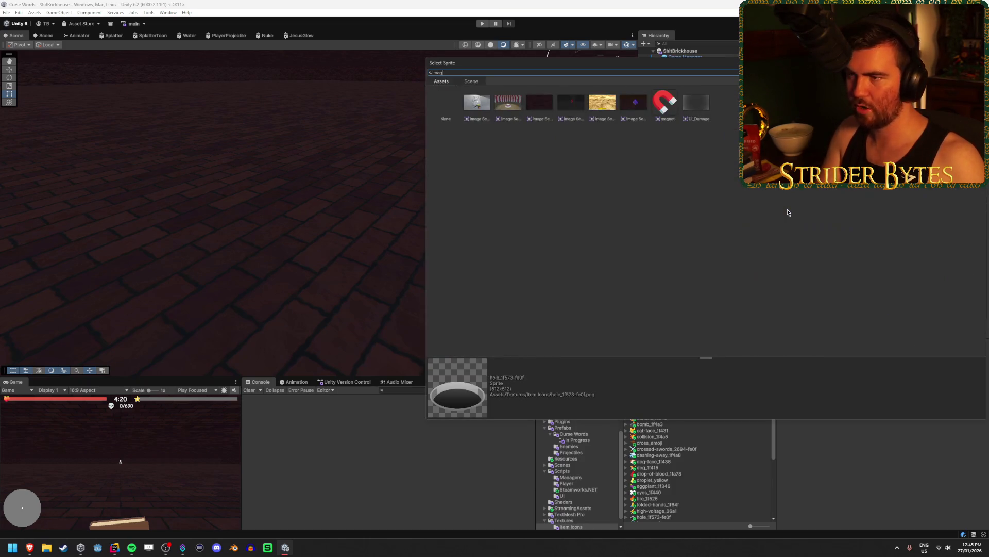
double_click(664, 102)
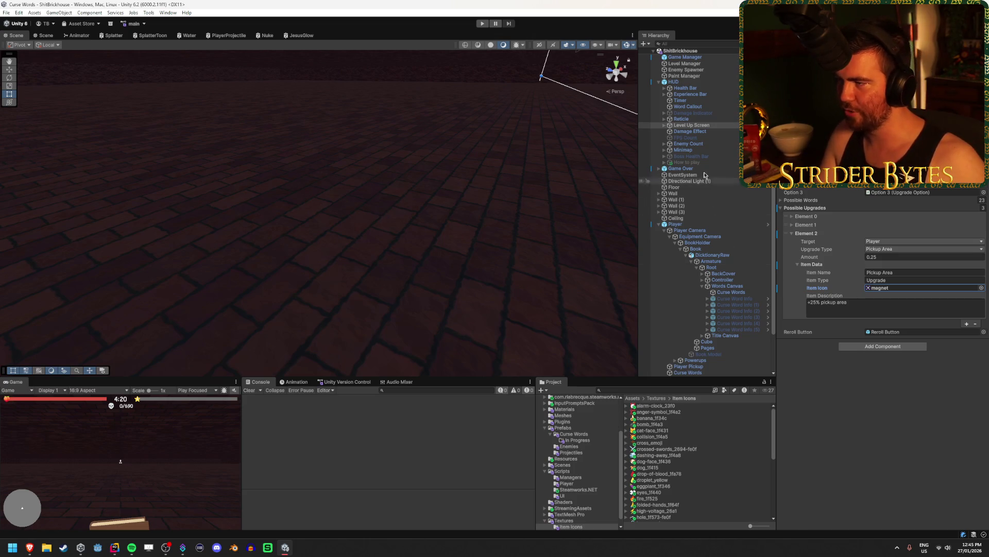
click(681, 169)
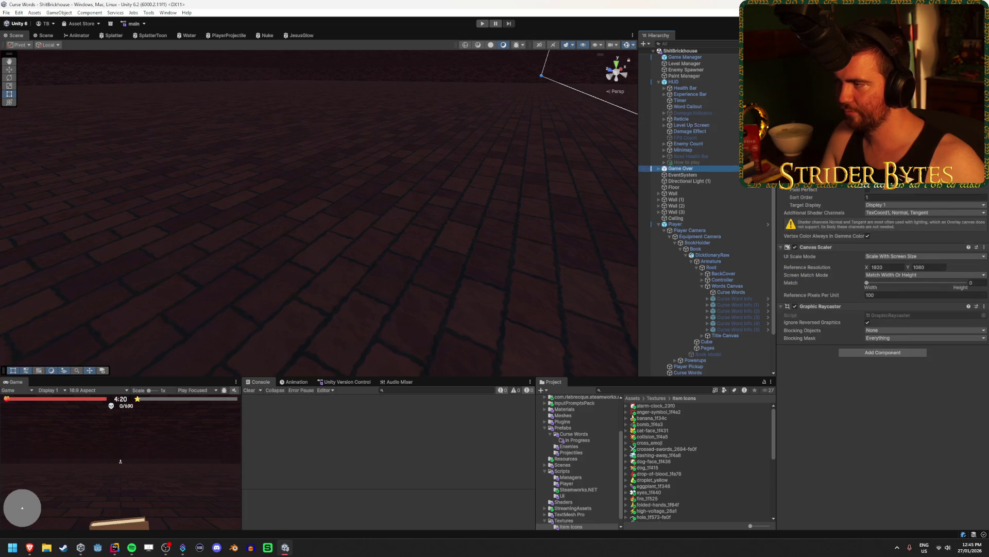
In the Game Over prefab, show the screen and set the Pickup icon sprite to magnet
click(768, 169)
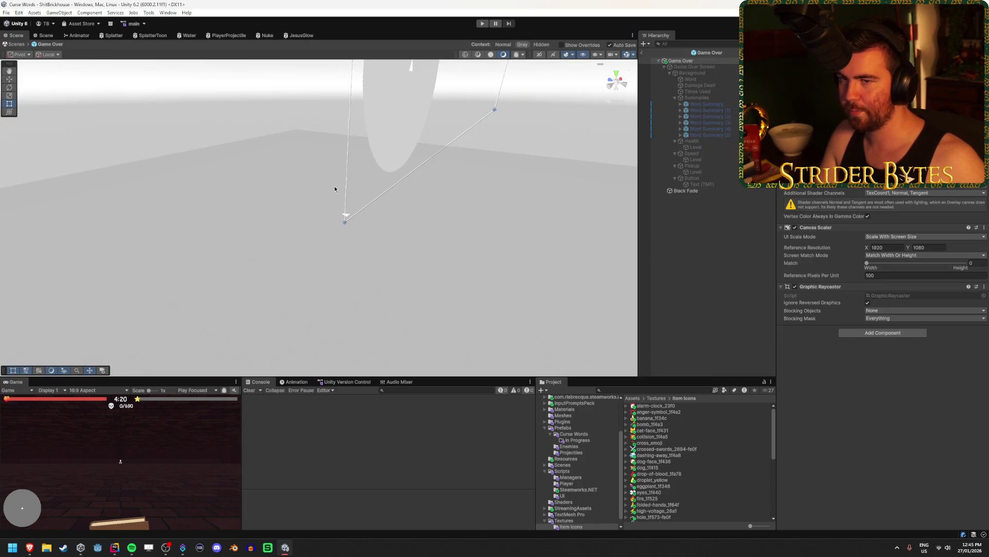
scroll(438, 178, down, 3)
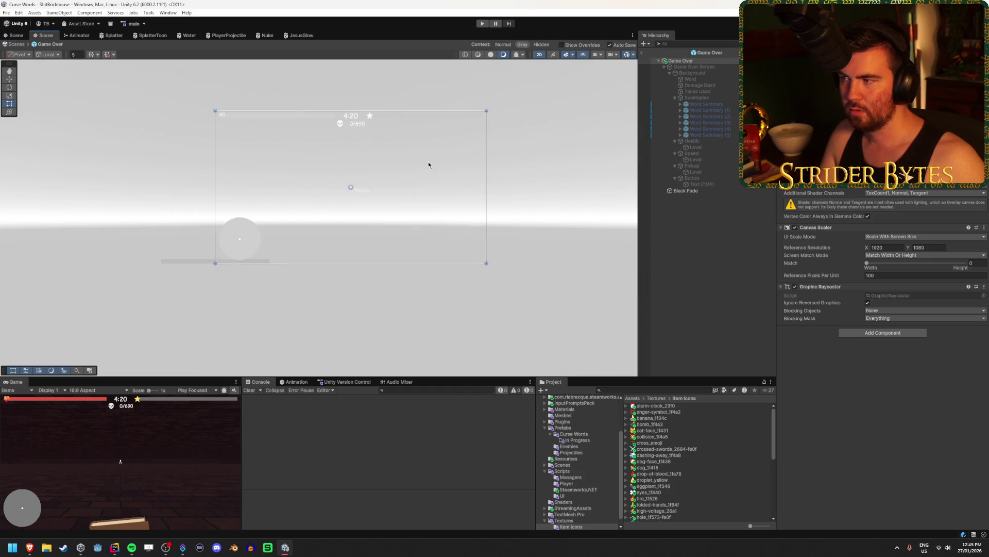
click(700, 72)
click(696, 66)
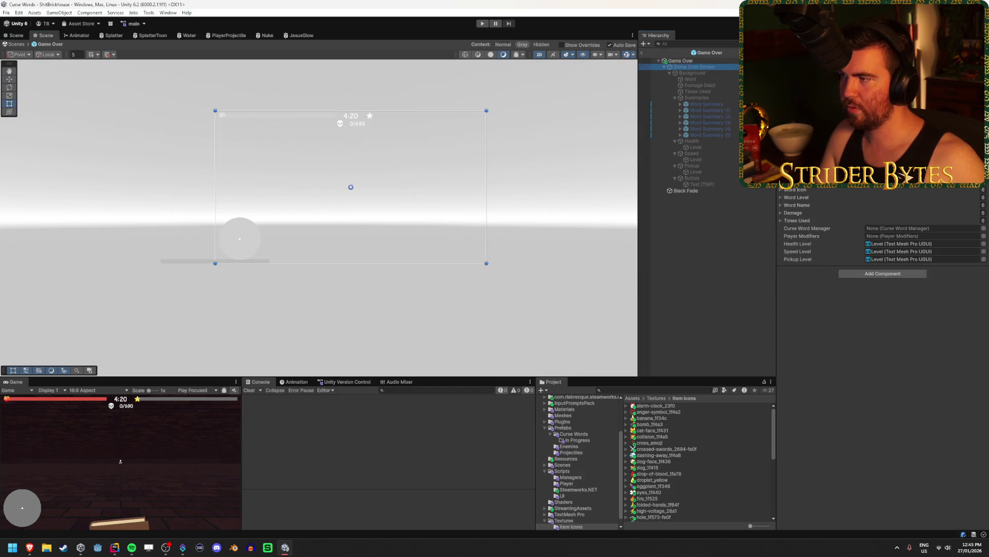
key(alt+shift+a)
click(702, 166)
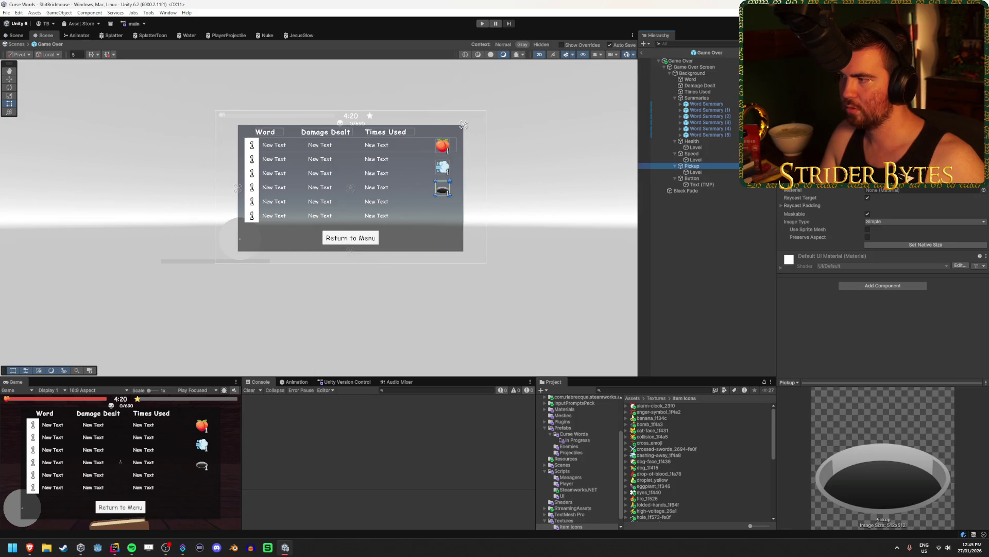
click(984, 174)
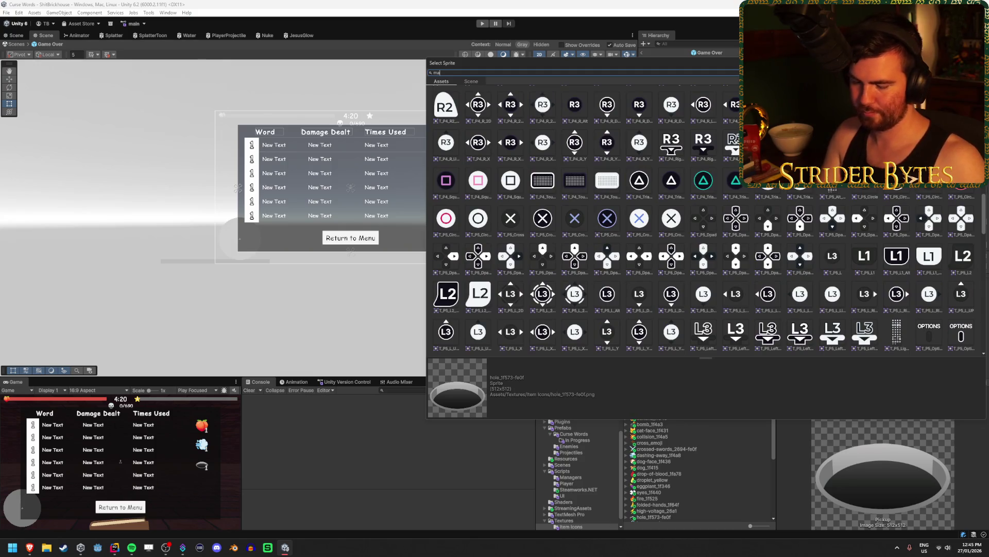
text(gnet)
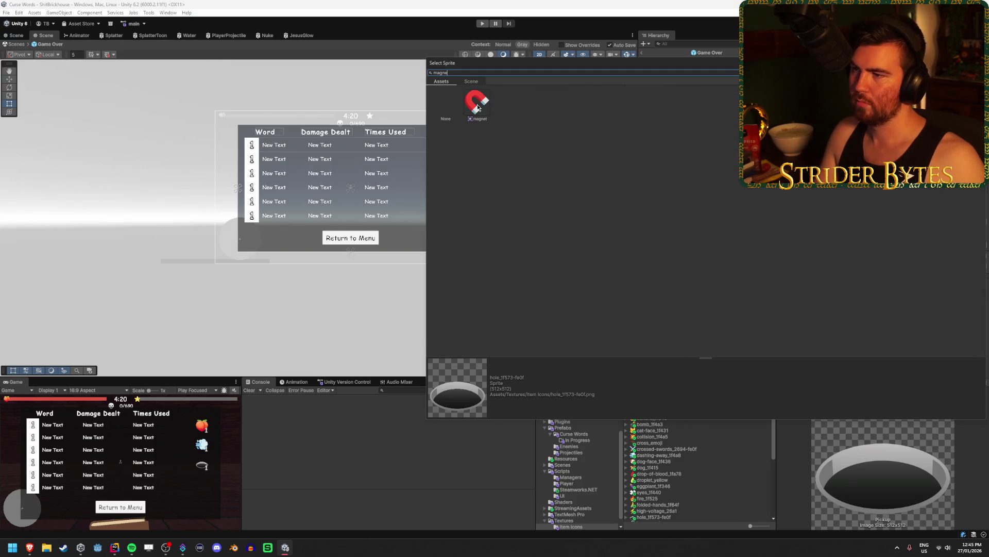
double_click(478, 107)
Hide the Game Over Screen again and return to the main scene
scroll(406, 153, up, 4)
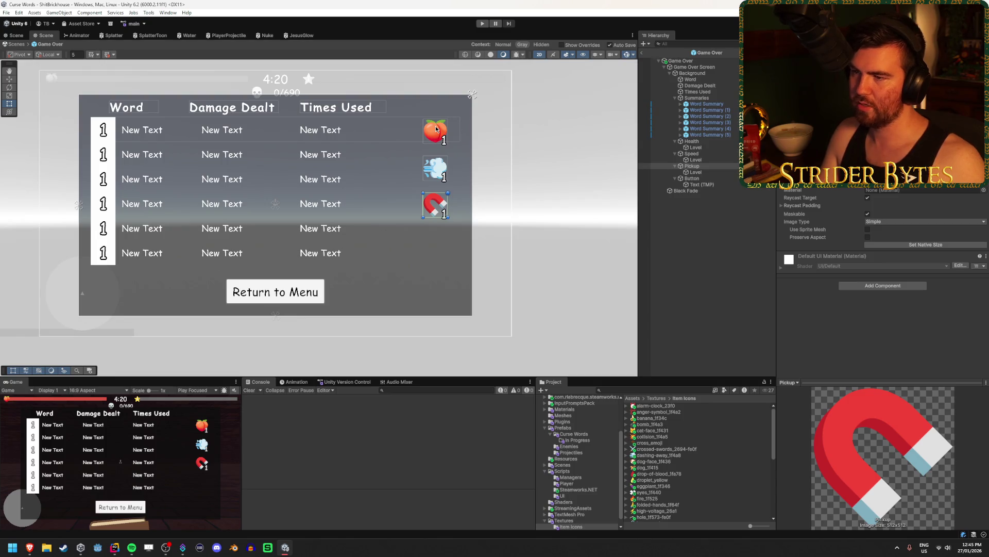
click(752, 284)
click(695, 68)
key(alt+shift+a)
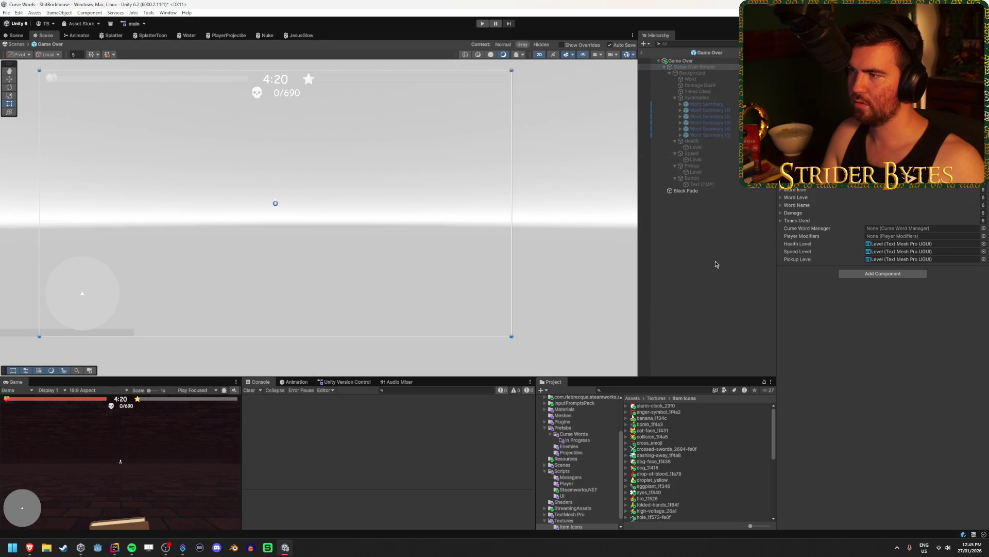
click(642, 54)
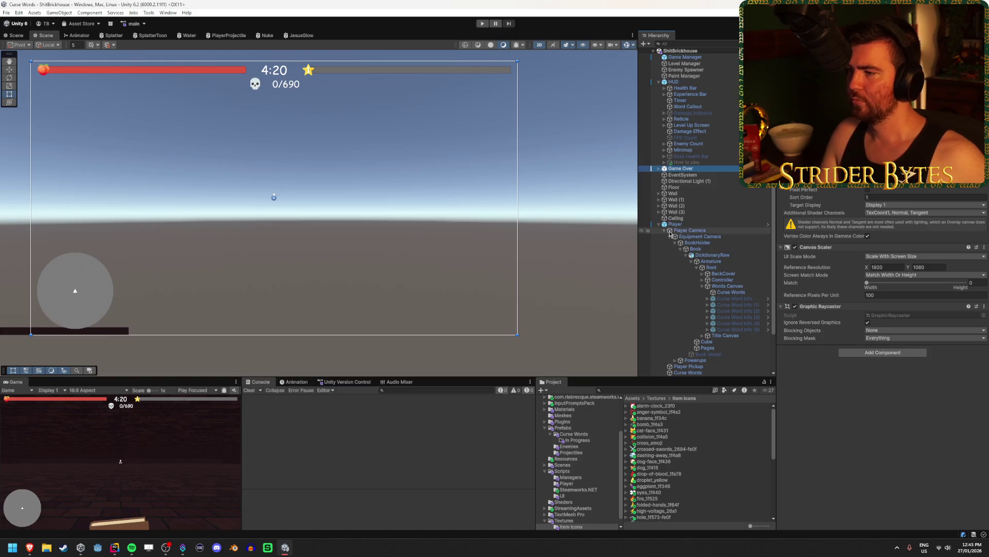
Select the Asshole prefab in Prefabs/Curse Words to show its settings
click(659, 82)
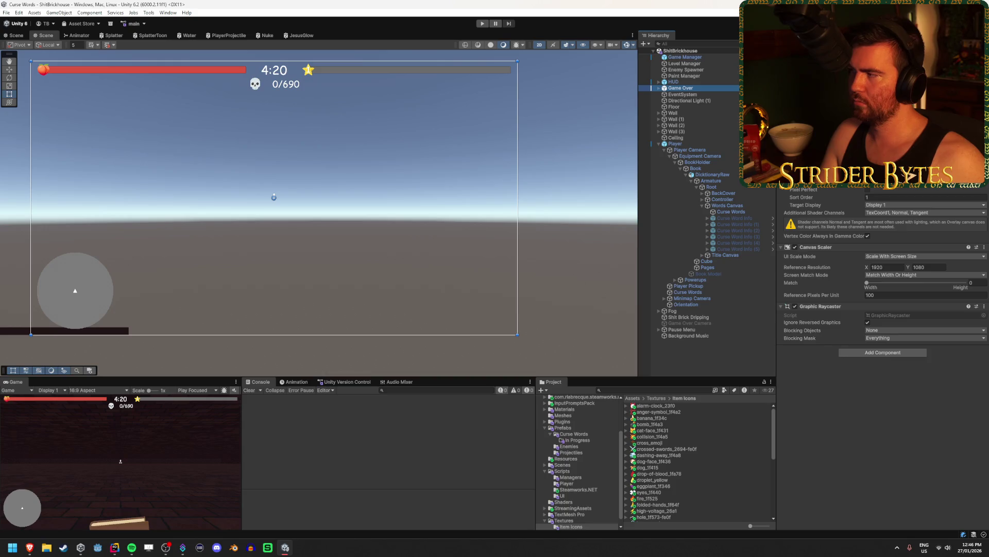
key(alt+Tab)
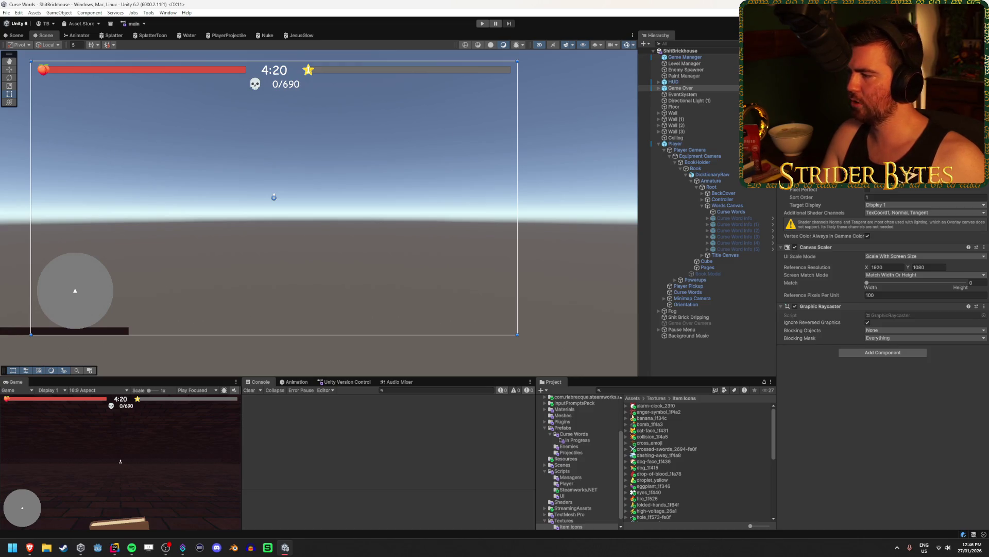
click(570, 440)
click(574, 434)
click(642, 413)
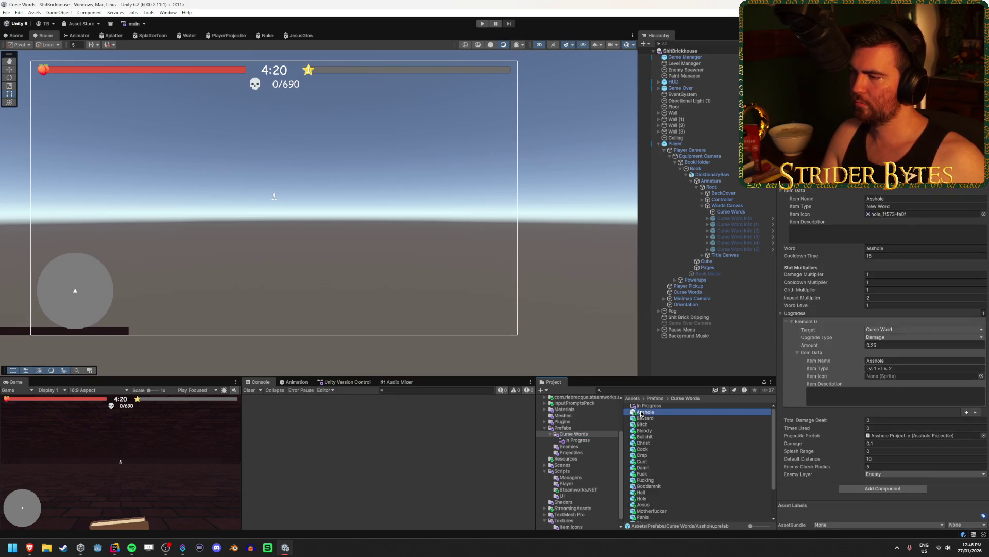
Give upgrade Element 0 the hole_1f573-fe0f icon and the description '+25% damage'
click(981, 376)
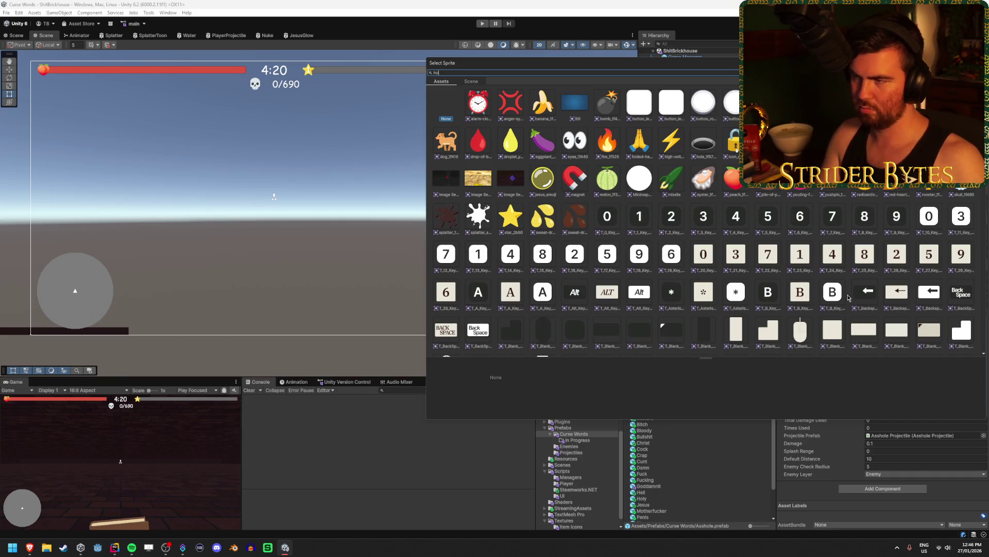
text(le)
double_click(463, 116)
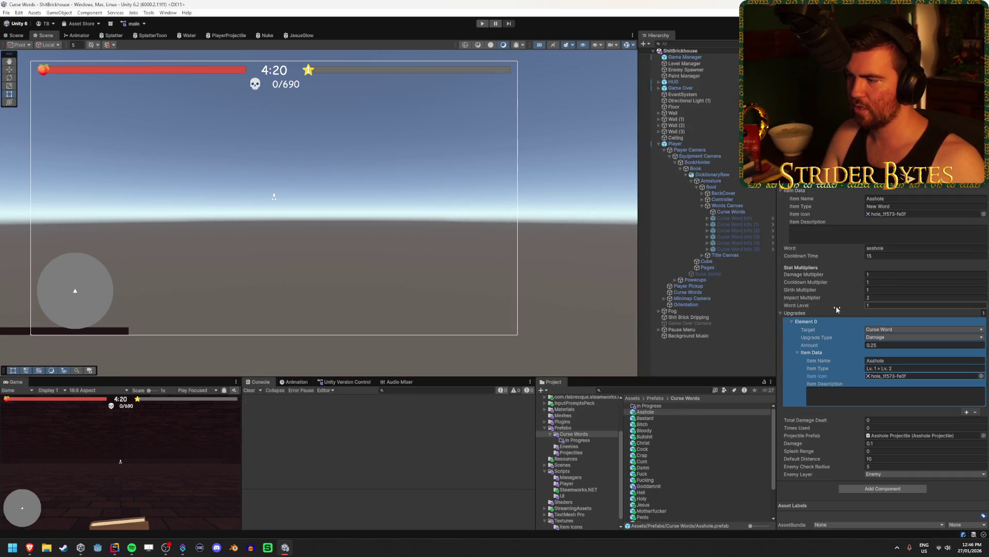
click(861, 390)
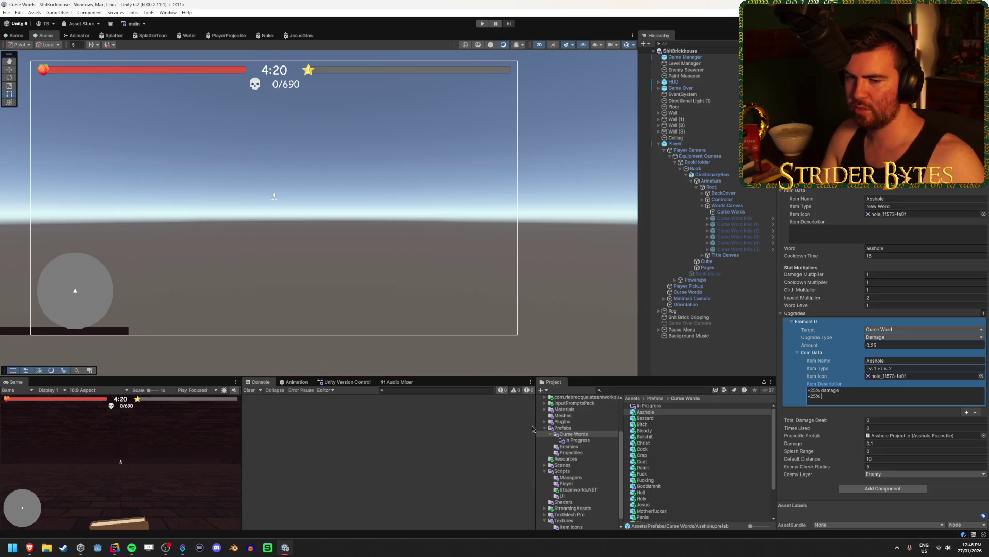
click(675, 144)
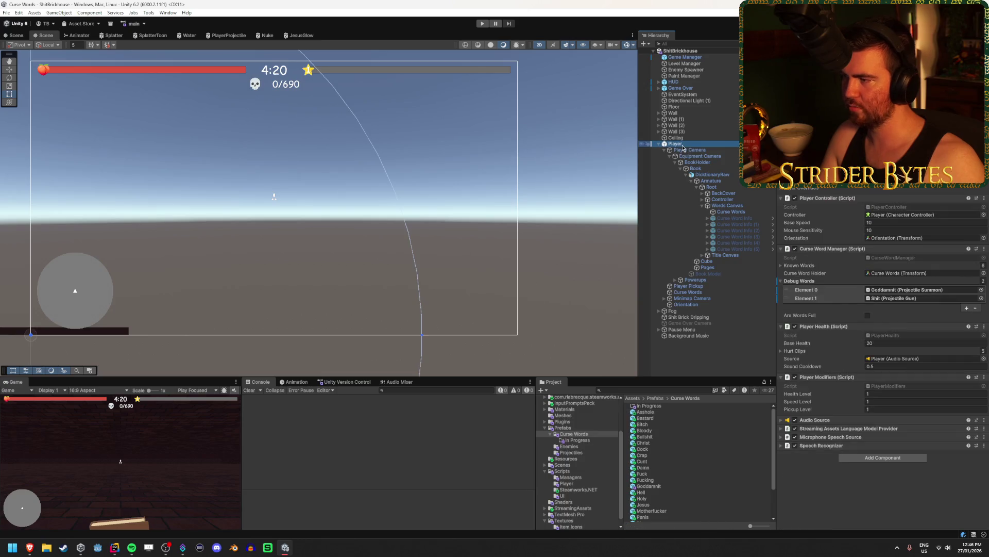
Remove the Shit debug word, then play-test typing 'ass' and stop play mode
click(975, 308)
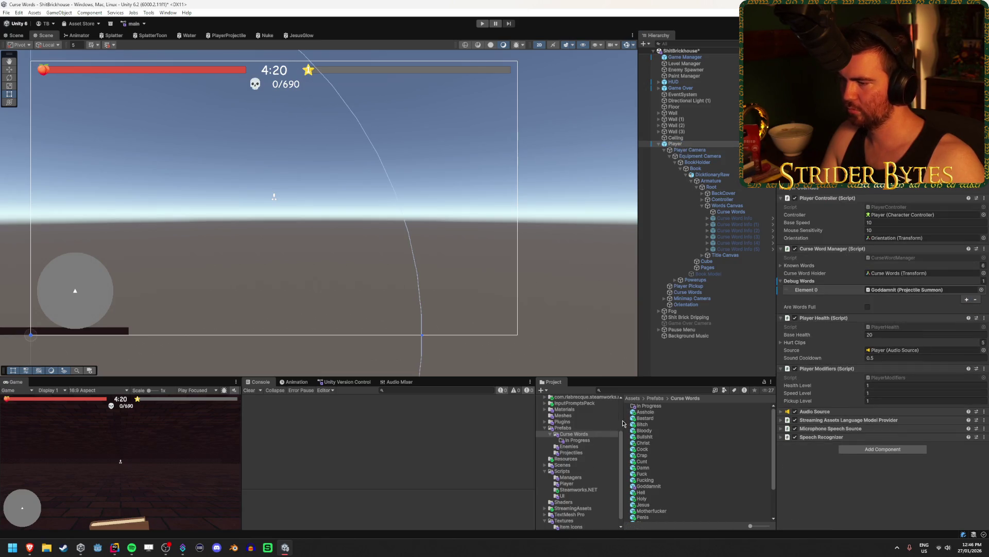
key(shift+space)
key(ctrl+p)
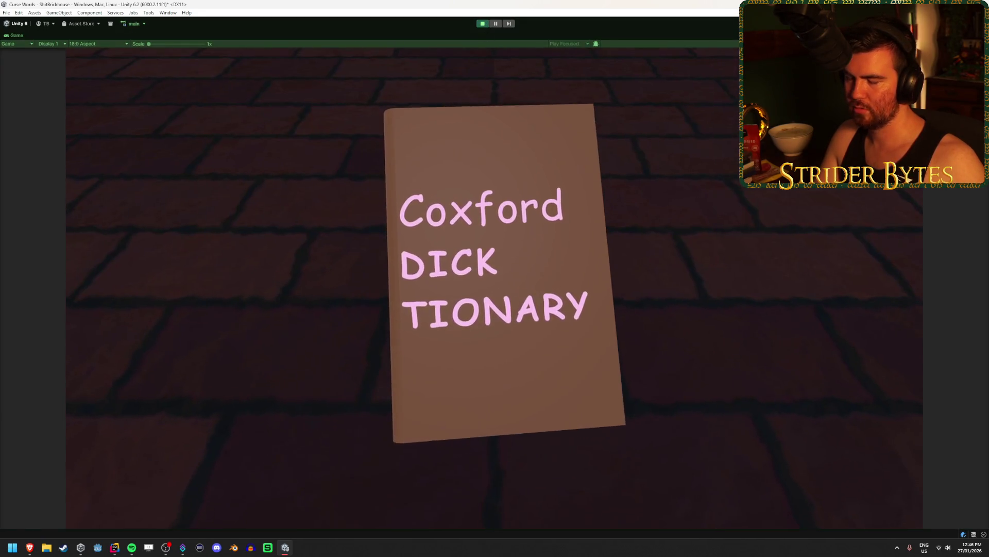
key(Escape)
key(Escape)
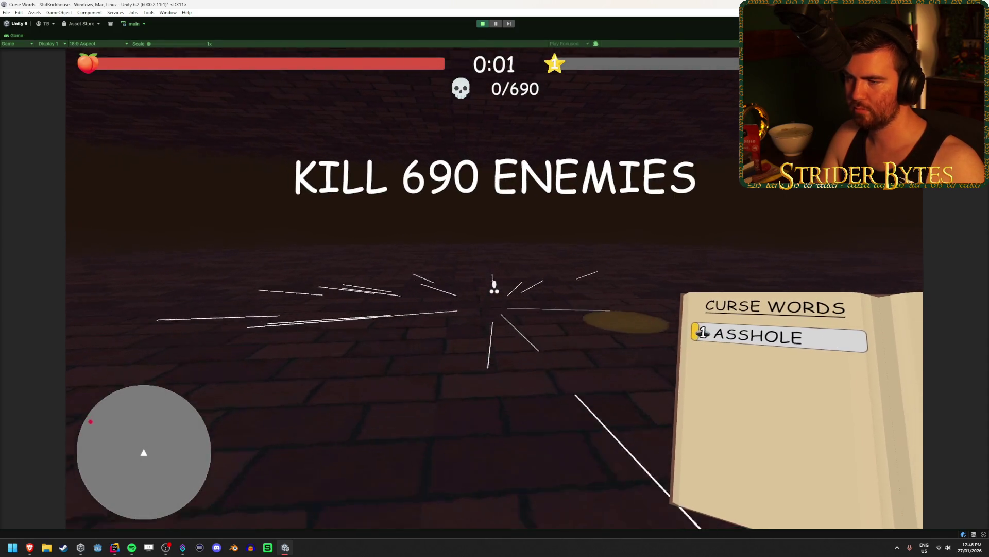
text(as)
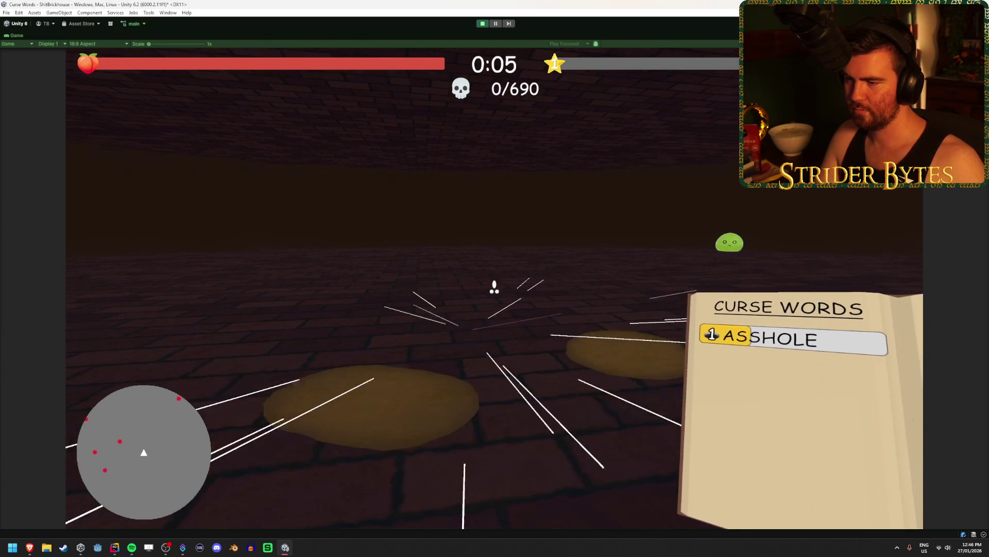
text(s)
key(Escape)
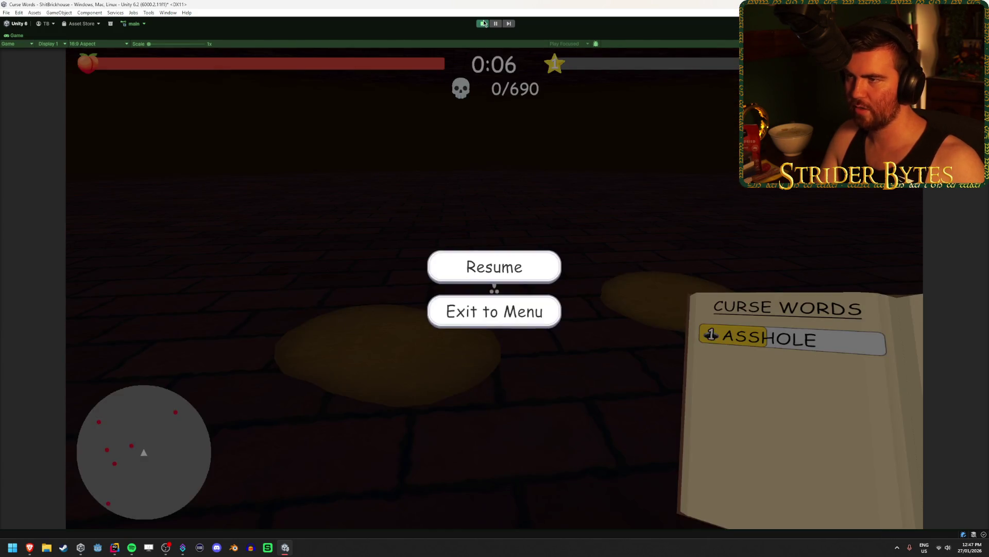
click(484, 24)
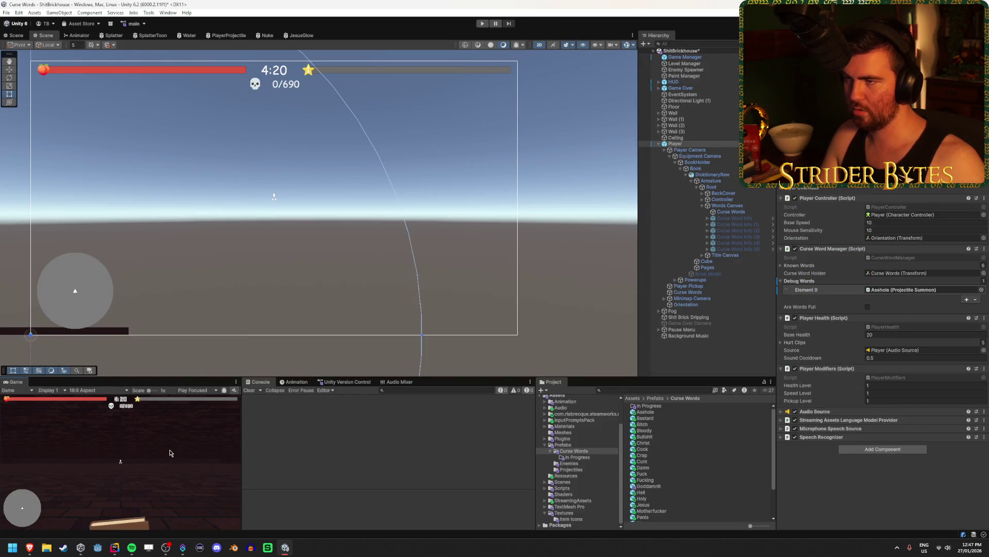
In a new play session, set Asshole(Clone)'s Girth Multiplier to 5 and resume
click(482, 23)
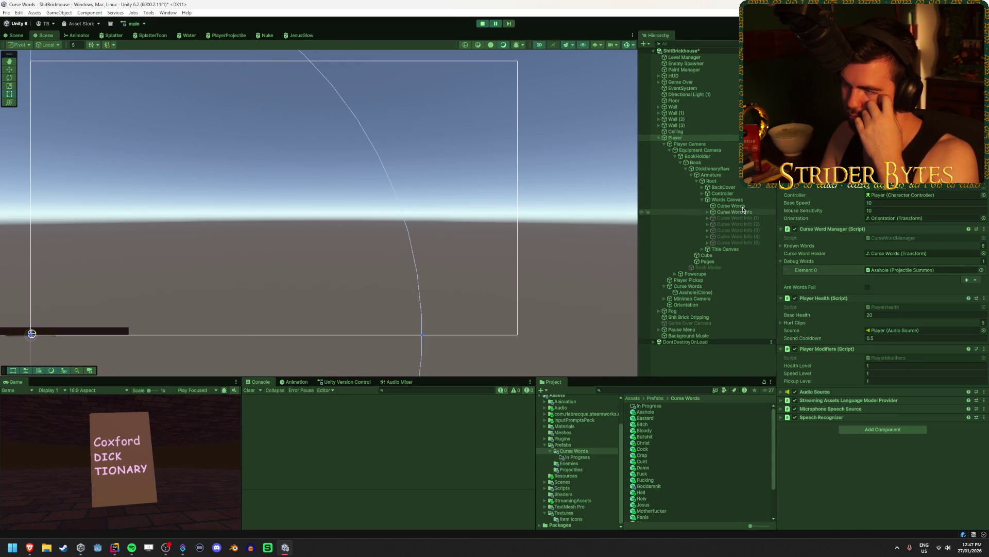
click(686, 170)
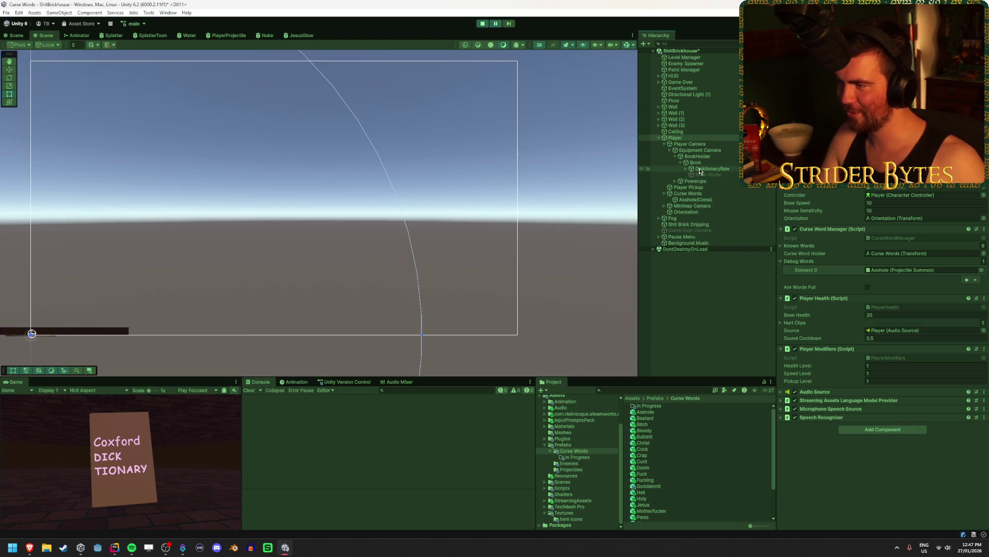
click(693, 205)
click(697, 200)
click(890, 220)
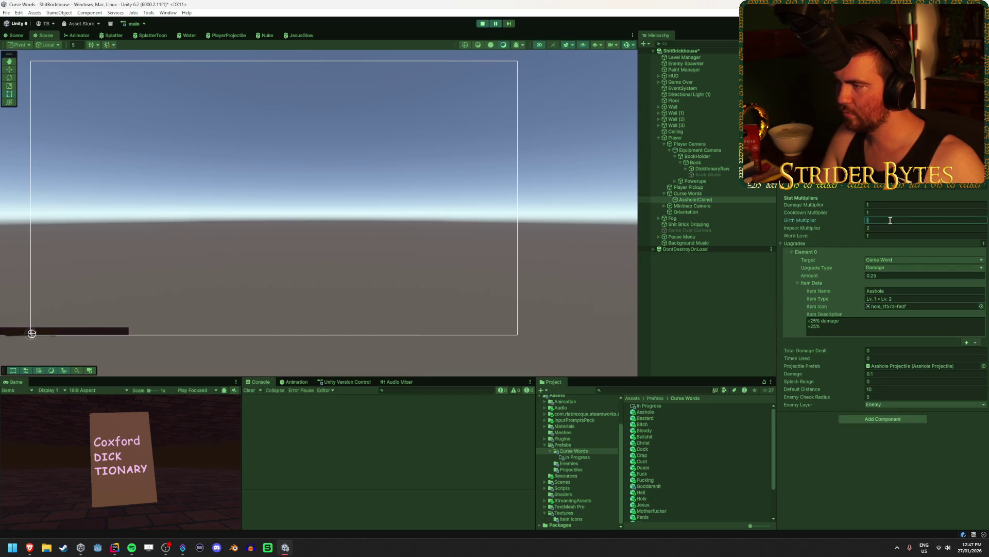
text(5)
click(197, 467)
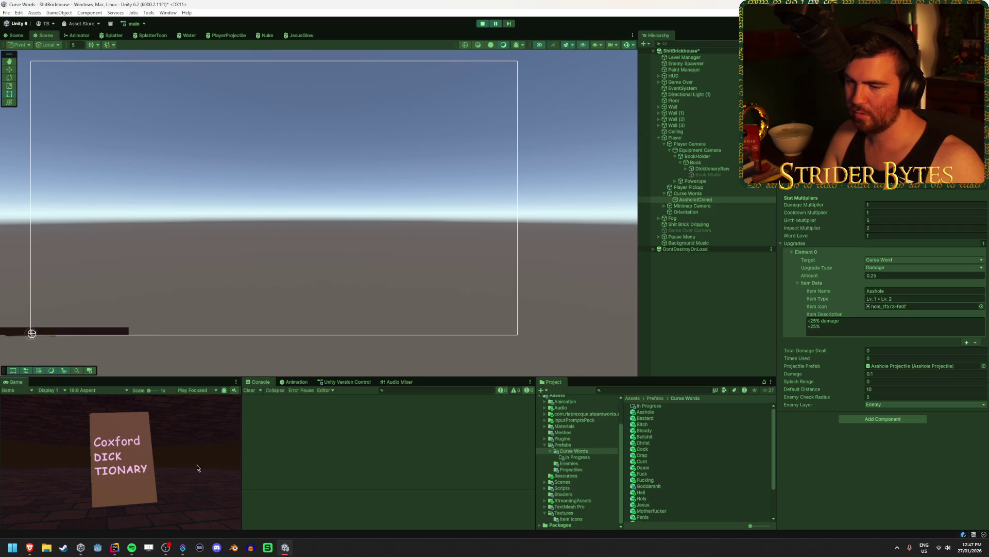
click(499, 24)
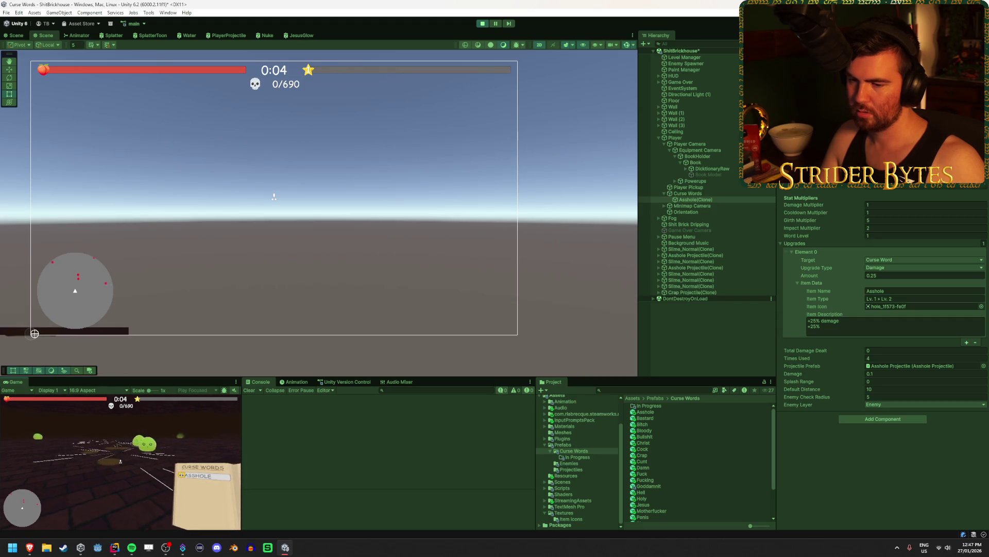
Pause the game after the enlarged projectiles fire, then stop play mode
key(Escape)
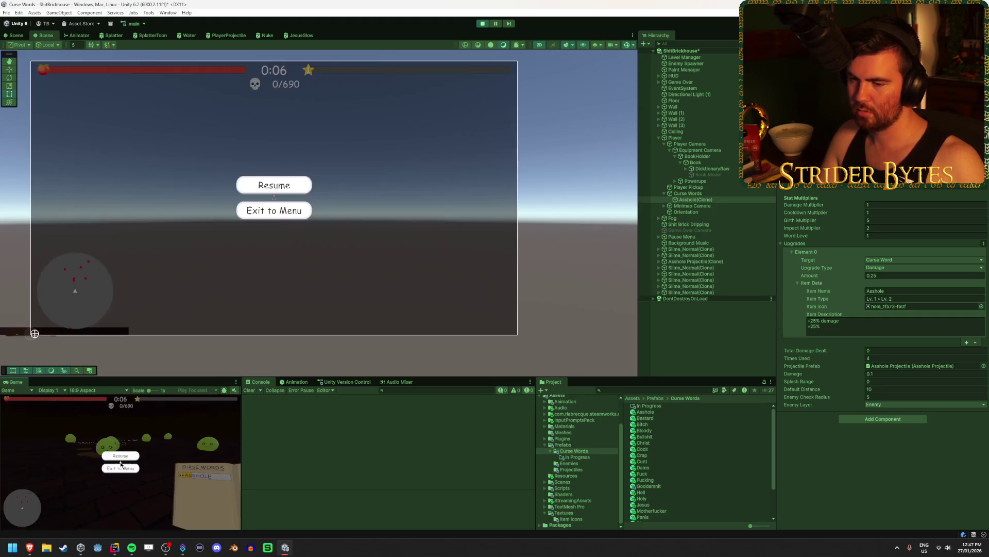
click(482, 25)
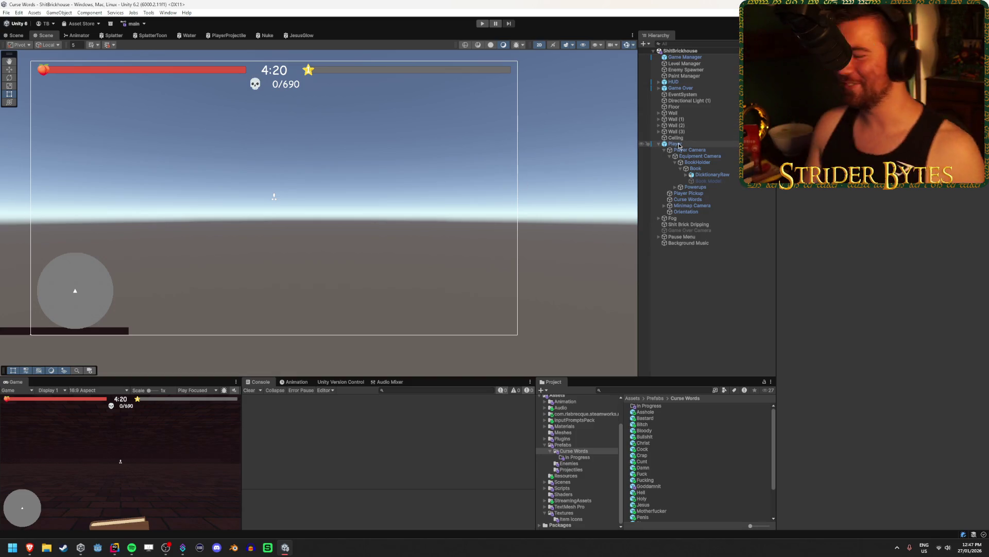
Open the Asshole Projectile prefab and add a Keep On Ground component to its root
click(650, 411)
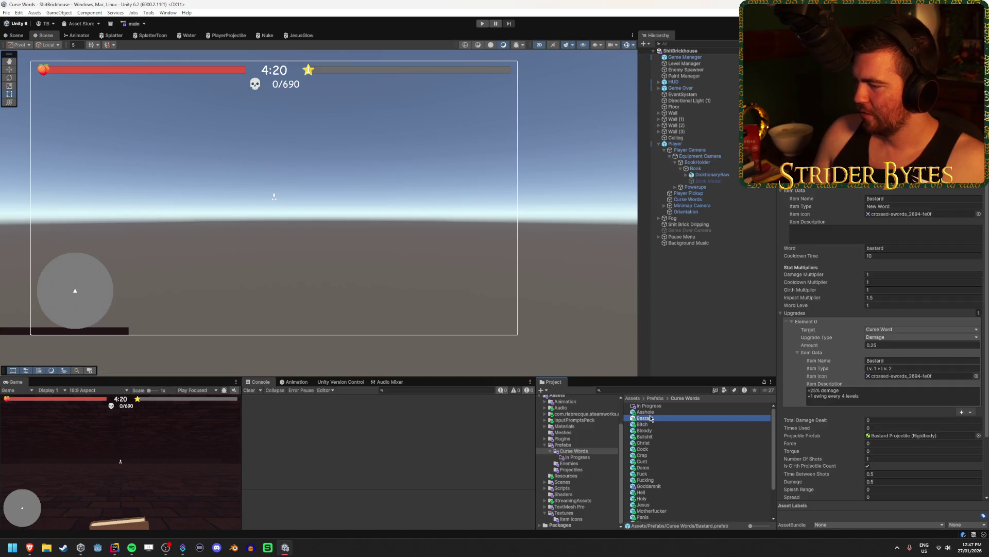
double_click(886, 437)
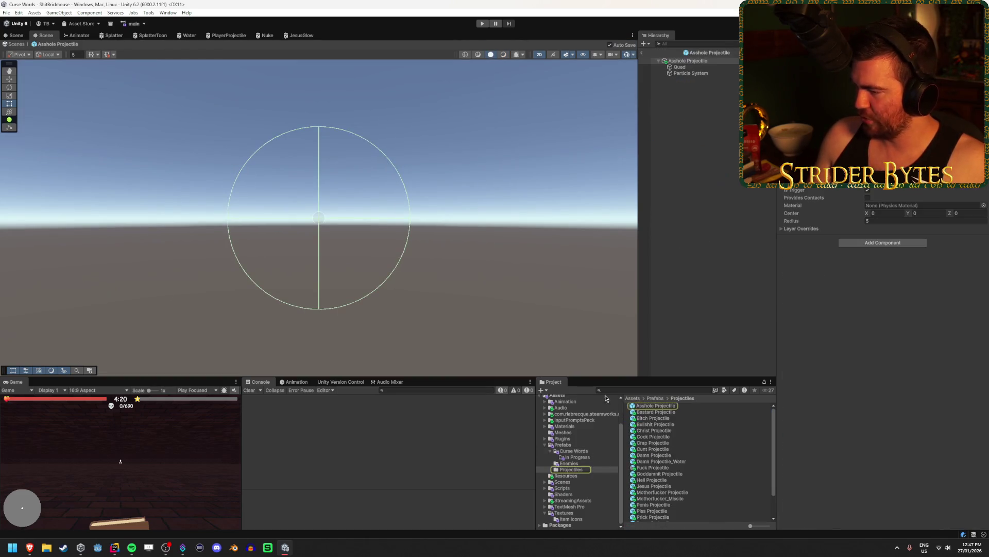
click(685, 67)
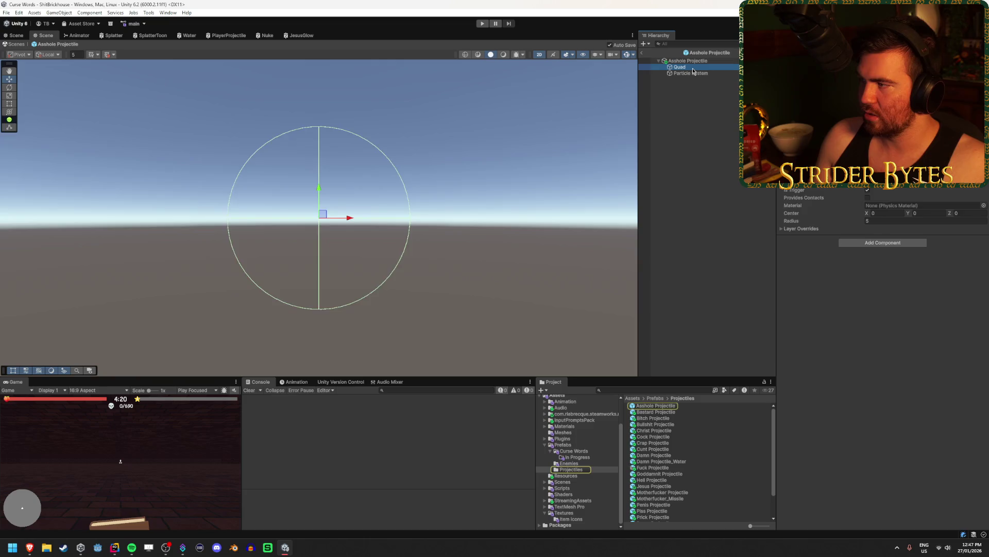
drag(389, 129, 392, 177)
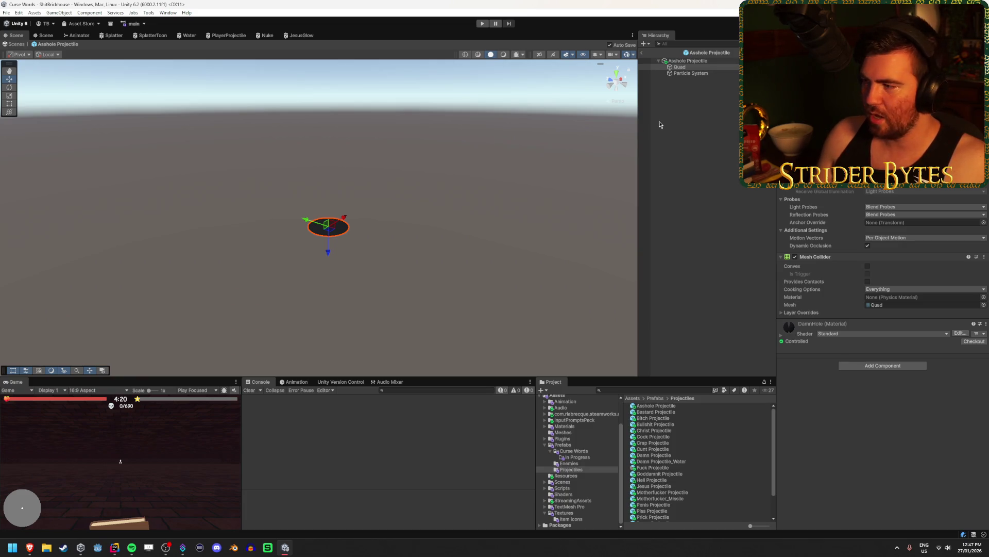
click(690, 61)
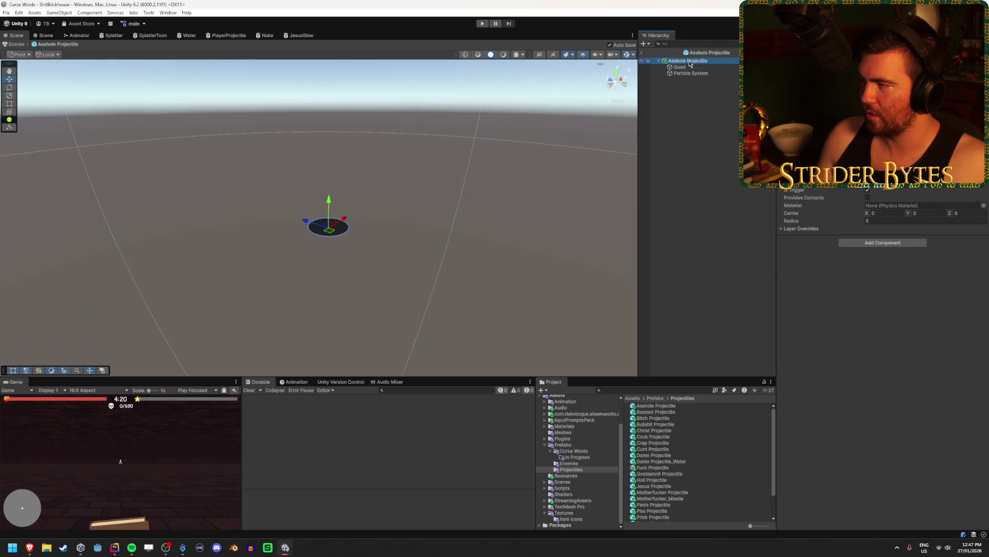
click(901, 243)
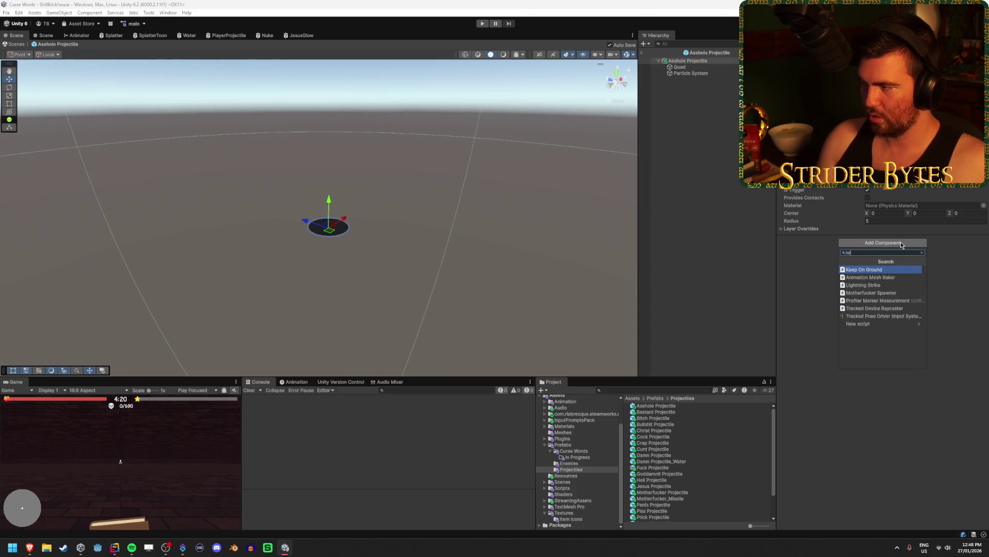
click(864, 301)
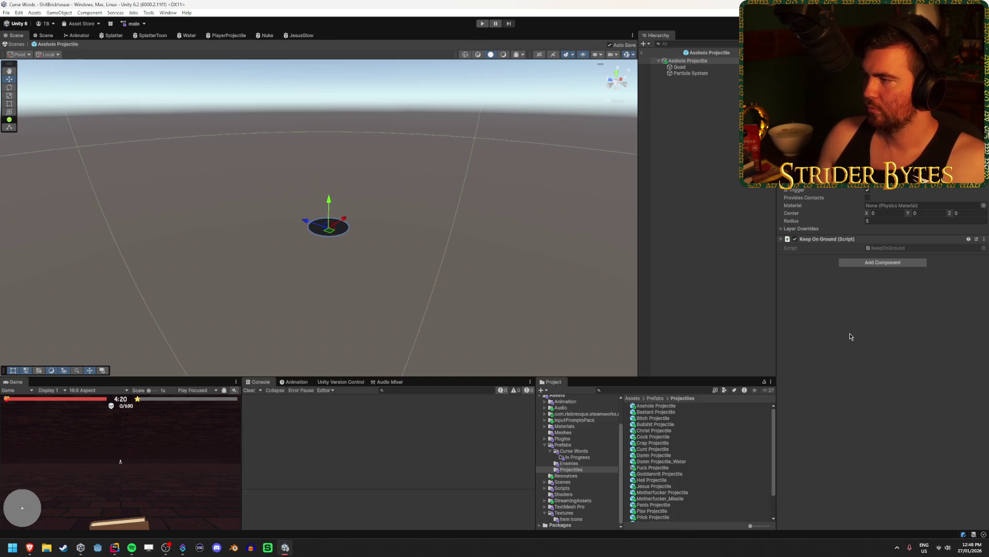
key(alt+Tab)
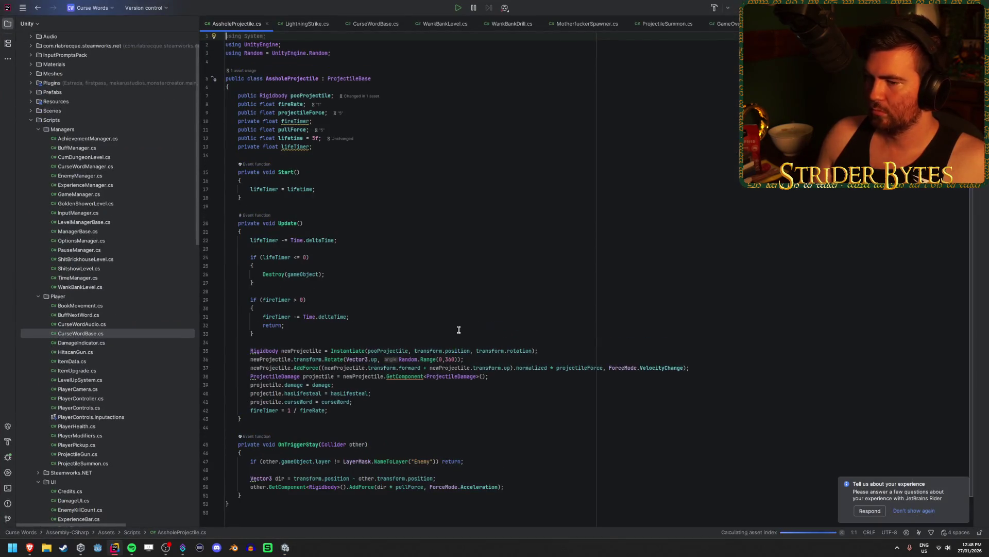
scroll(370, 369, down, 1)
click(369, 369)
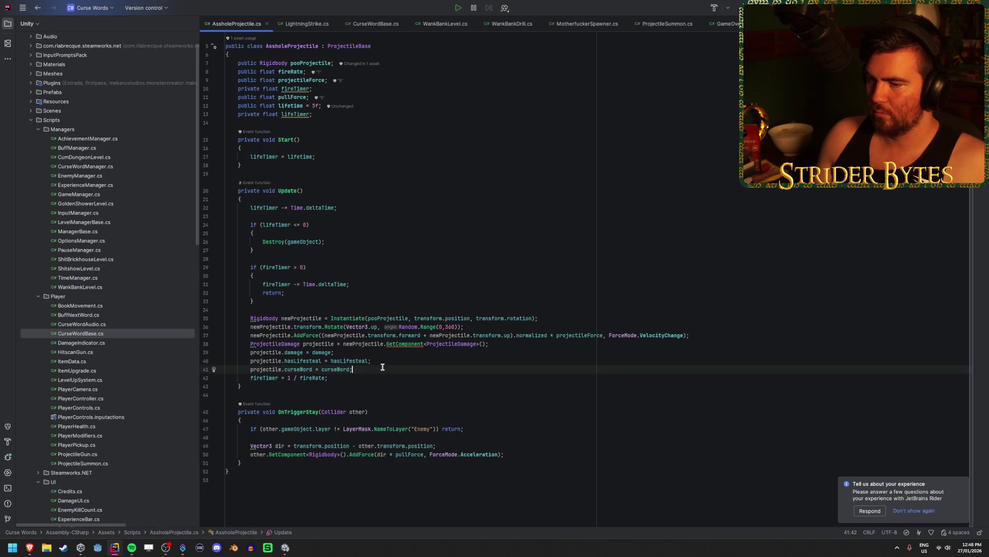
click(388, 361)
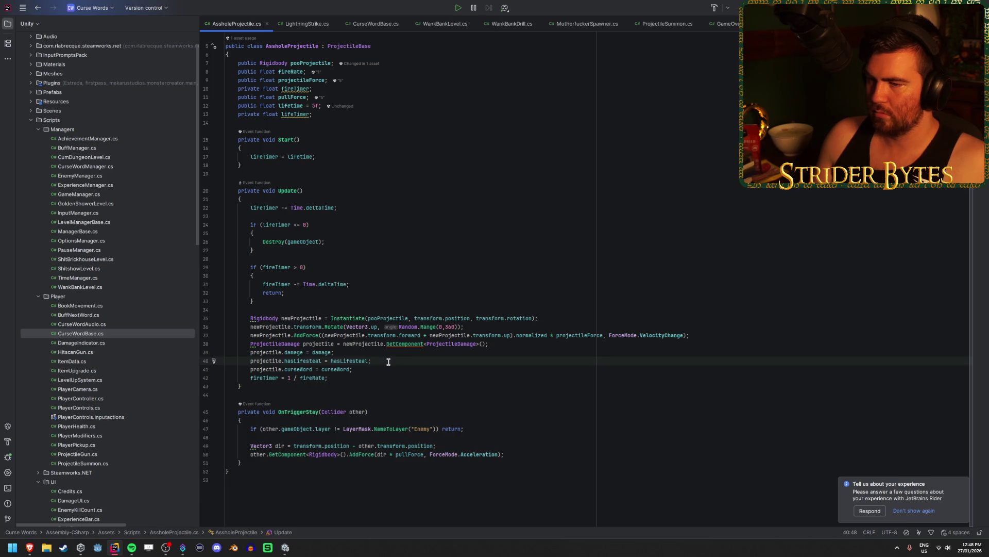
click(294, 106)
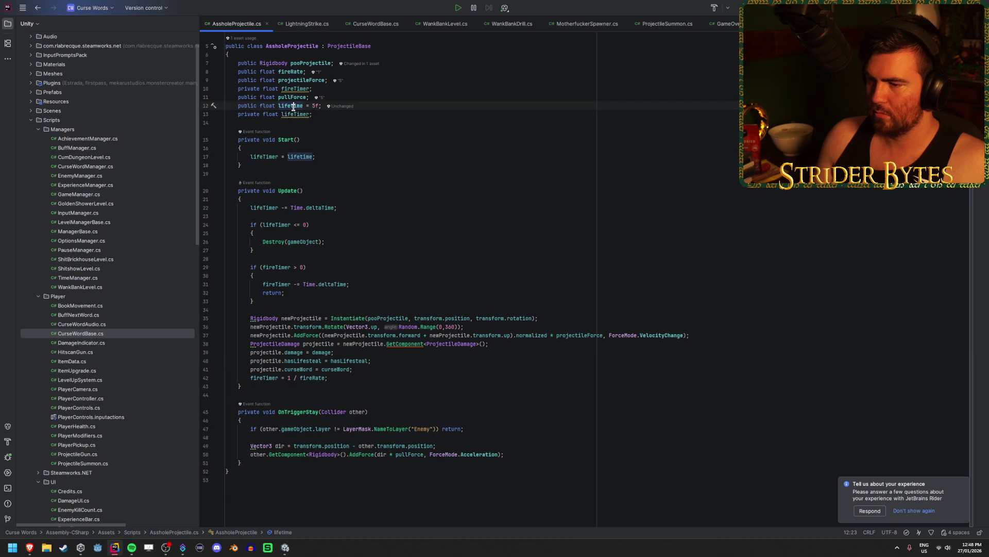
click(417, 109)
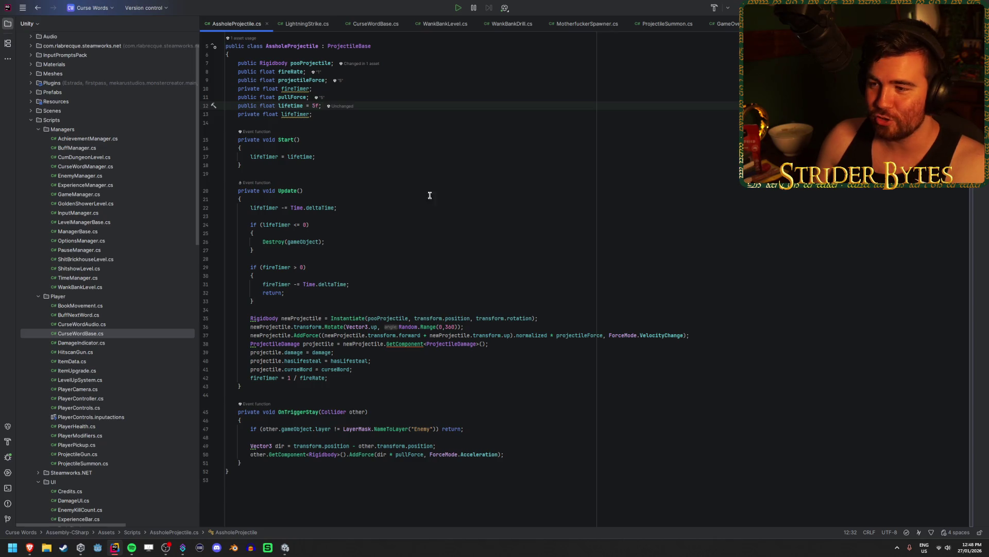
click(392, 114)
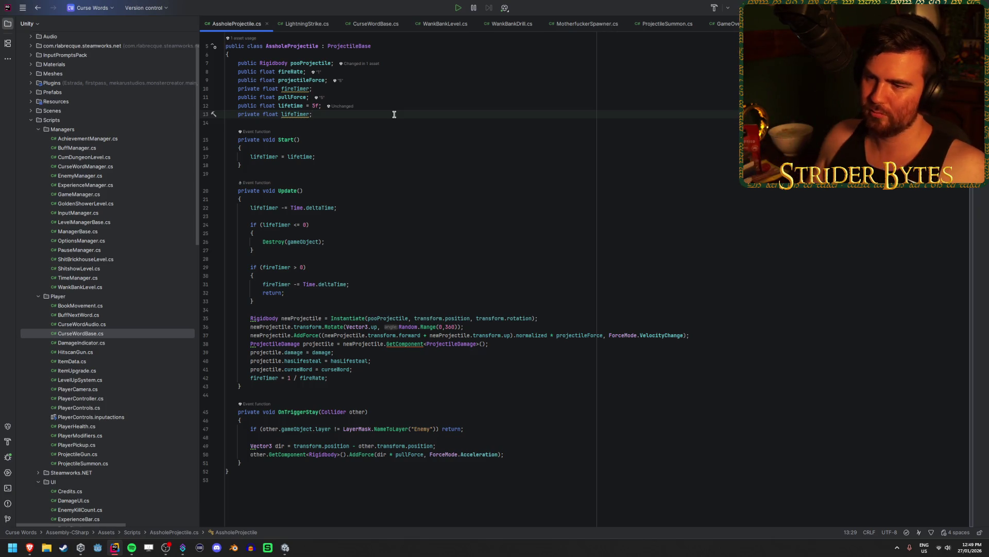
Review AssholeProjectile.cs from the Start lifetime assignment through the Destroy call
click(323, 156)
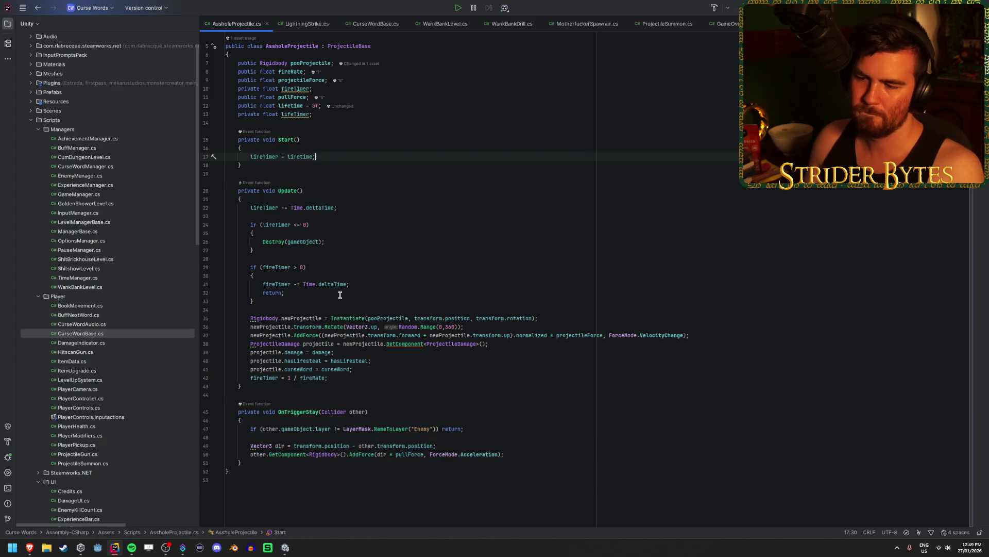
click(525, 344)
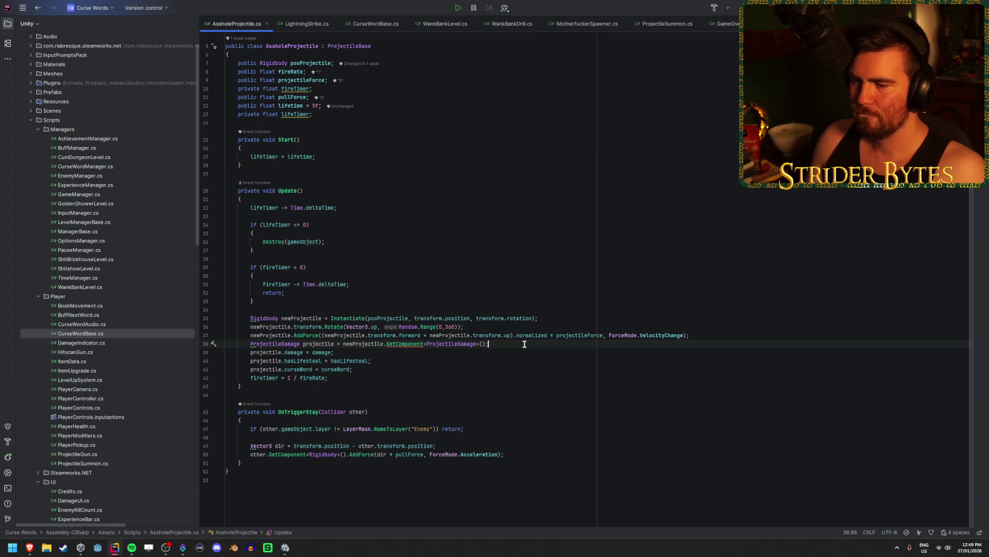
click(516, 354)
click(513, 367)
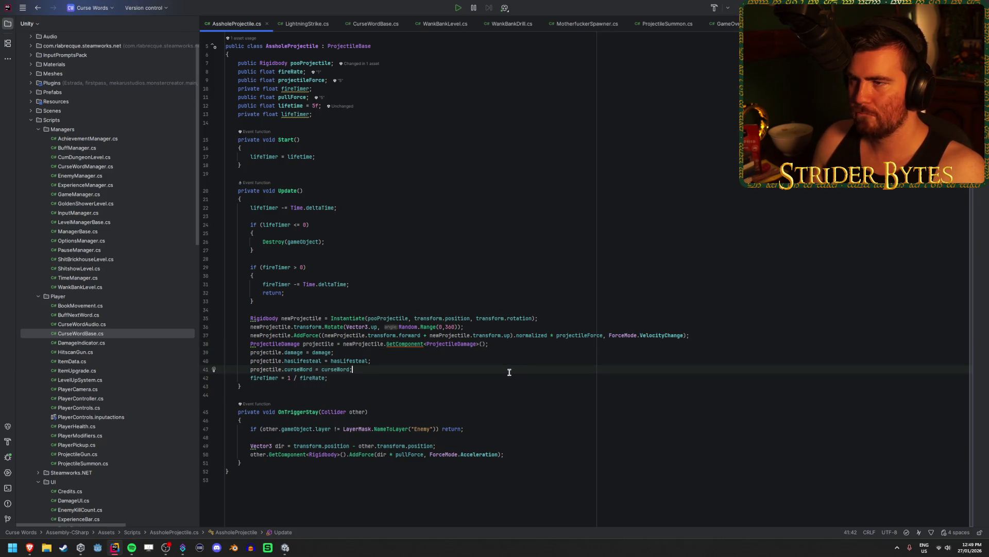
click(501, 381)
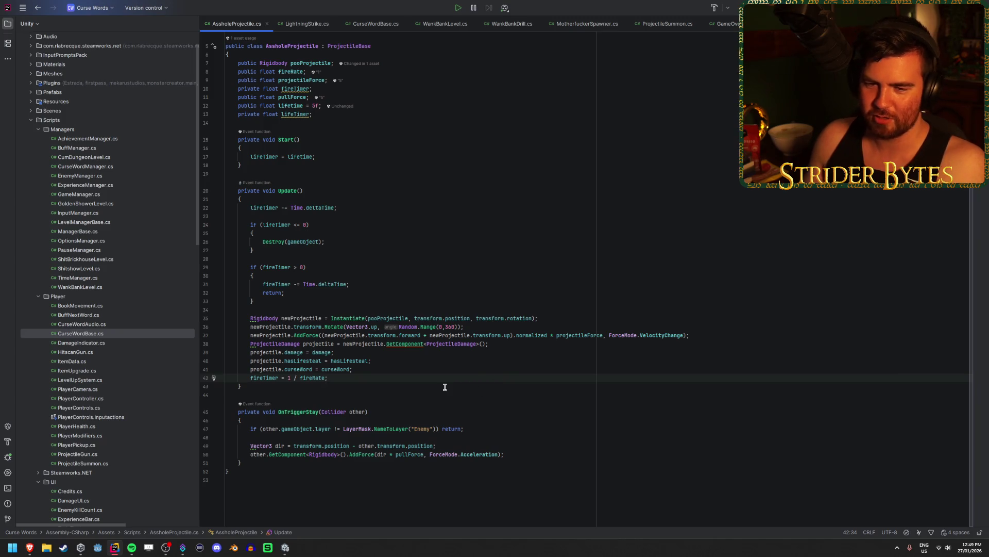
click(329, 241)
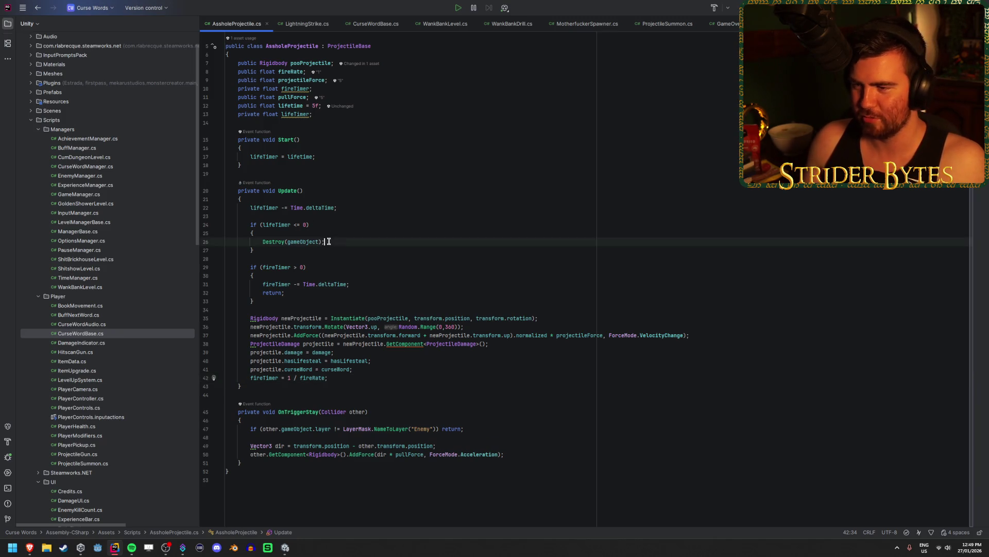
click(316, 156)
Append '* girth' to the lifetime assignment, checking ProjectileBase's fields
key(Left)
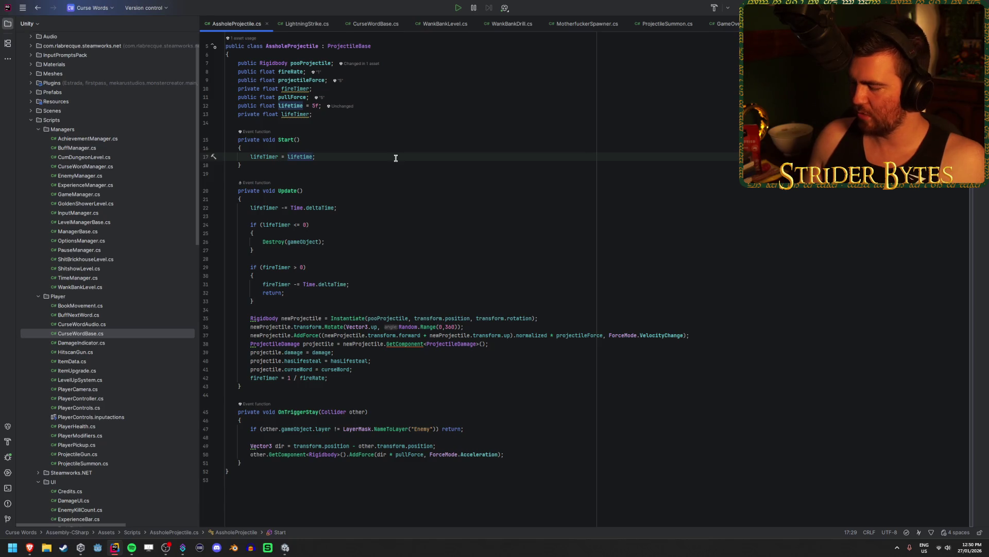
text(* girth)
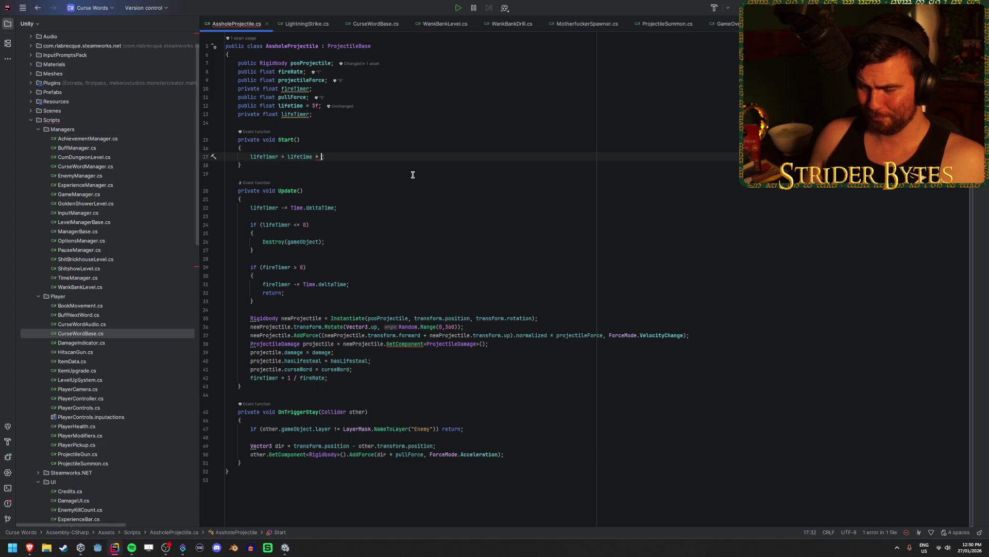
ctrl+click(333, 49)
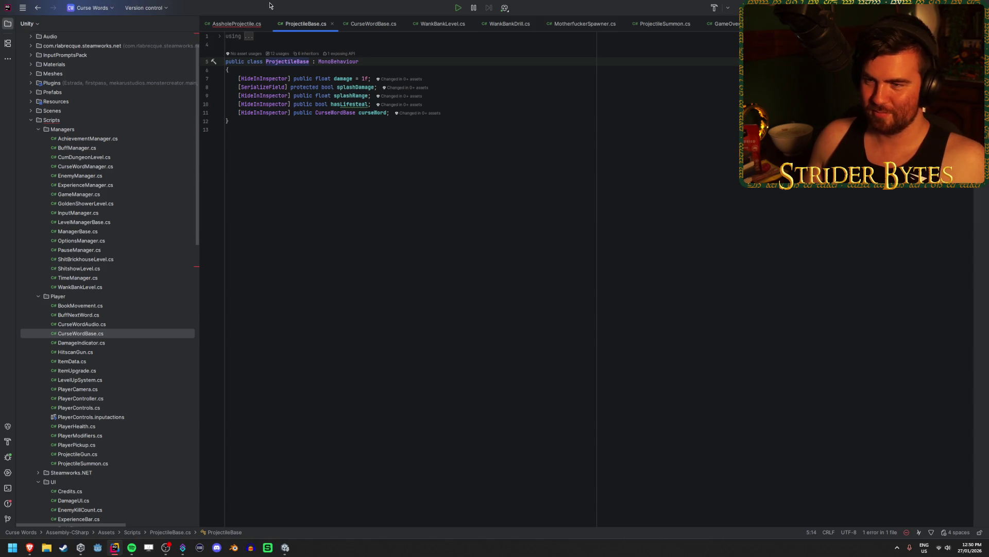
click(236, 24)
click(332, 156)
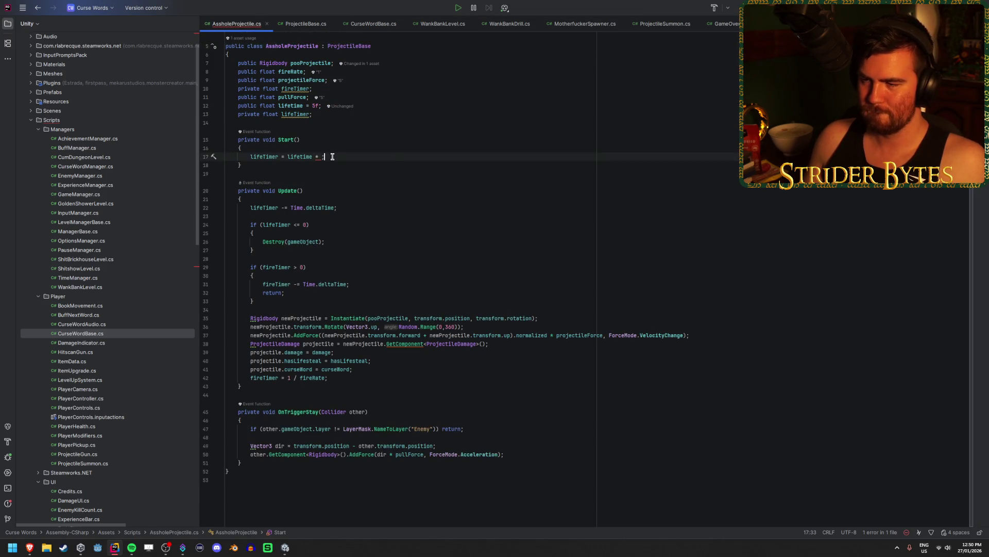
Undo the unfinished lifetime multiplication, then review girthMultiplier in CurseWordBase's Upgrade method
key(ctrl+z)
click(359, 24)
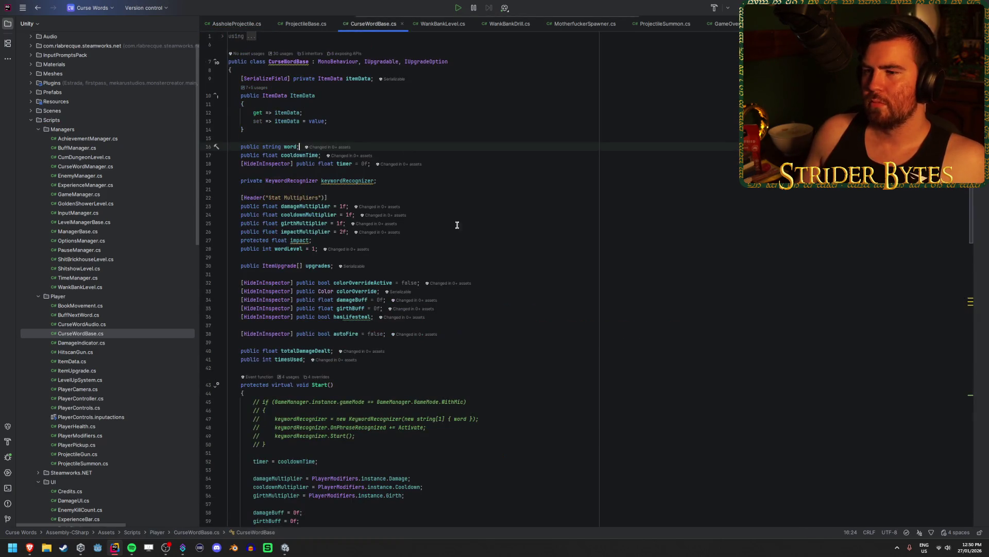
scroll(405, 232, down, 5)
scroll(406, 232, down, 6)
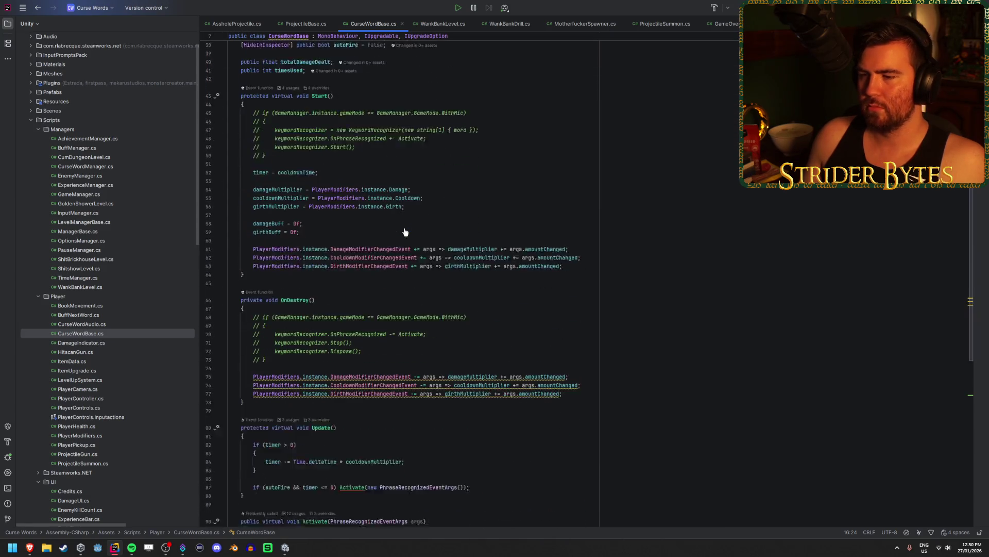
scroll(405, 232, up, 3)
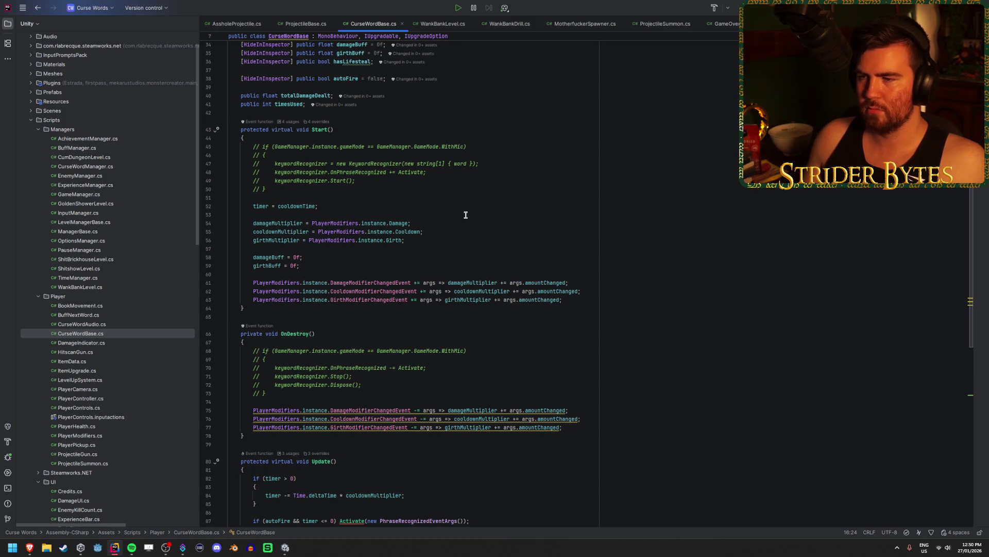
scroll(444, 314, down, 10)
scroll(452, 347, down, 5)
scroll(451, 341, down, 2)
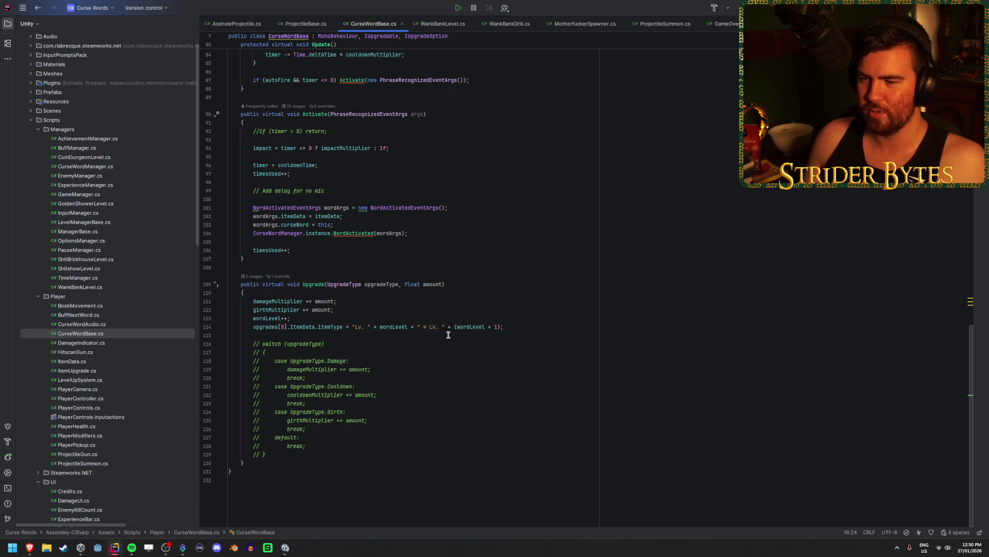
scroll(448, 335, up, 2)
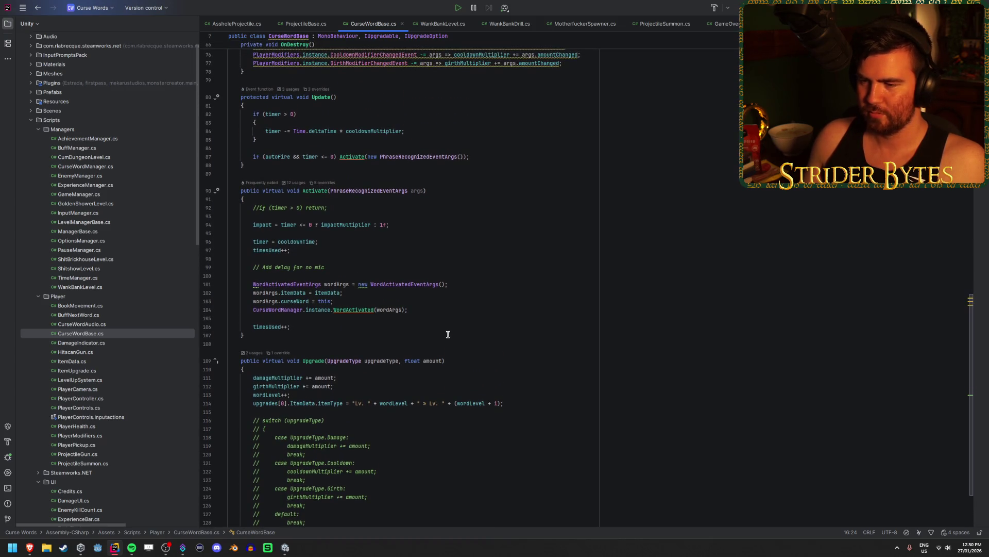
click(275, 361)
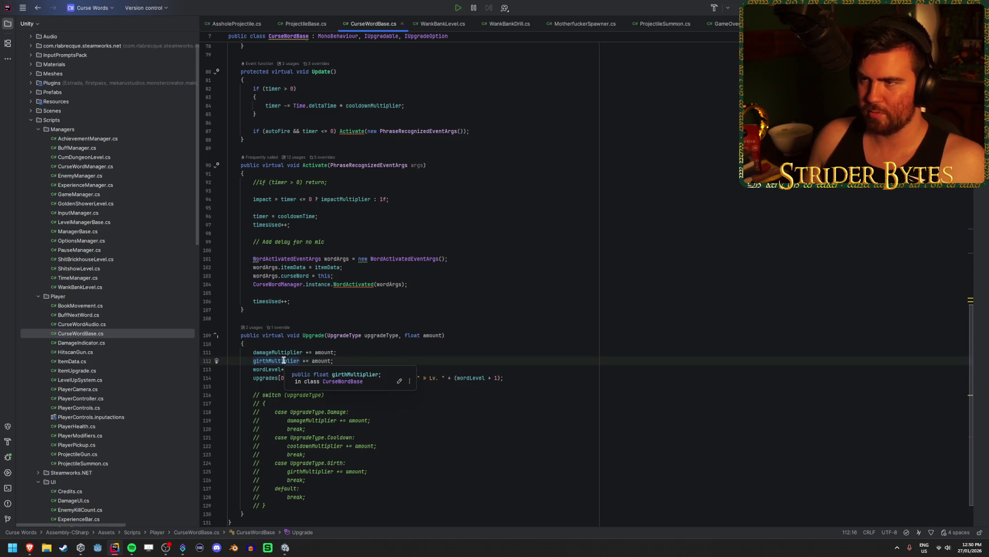
scroll(369, 353, up, 15)
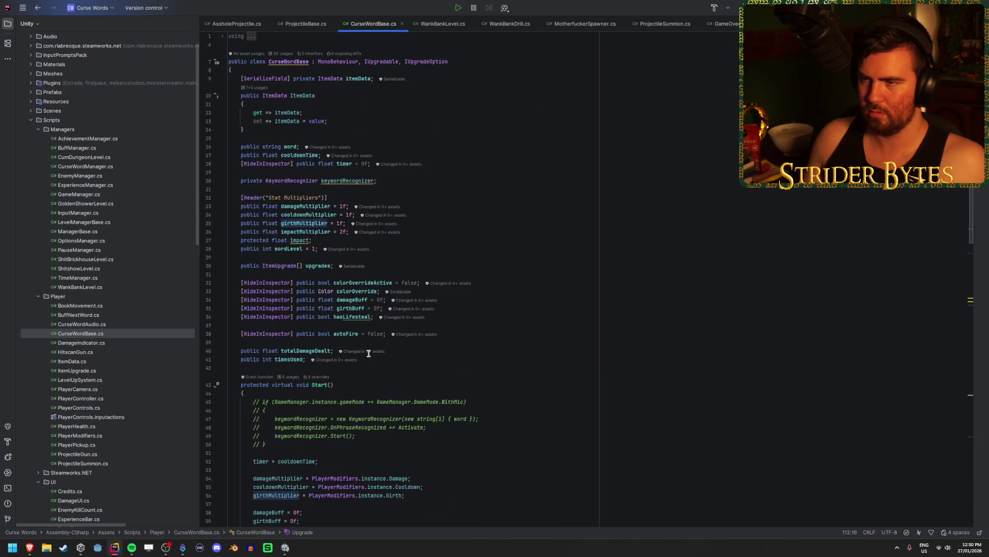
Show ProjectileSummon's SummonRoutine, where projectile scale is Vector3.one × (girthMultiplier + girthBuff) × impact
click(667, 27)
scroll(490, 268, down, 7)
click(297, 359)
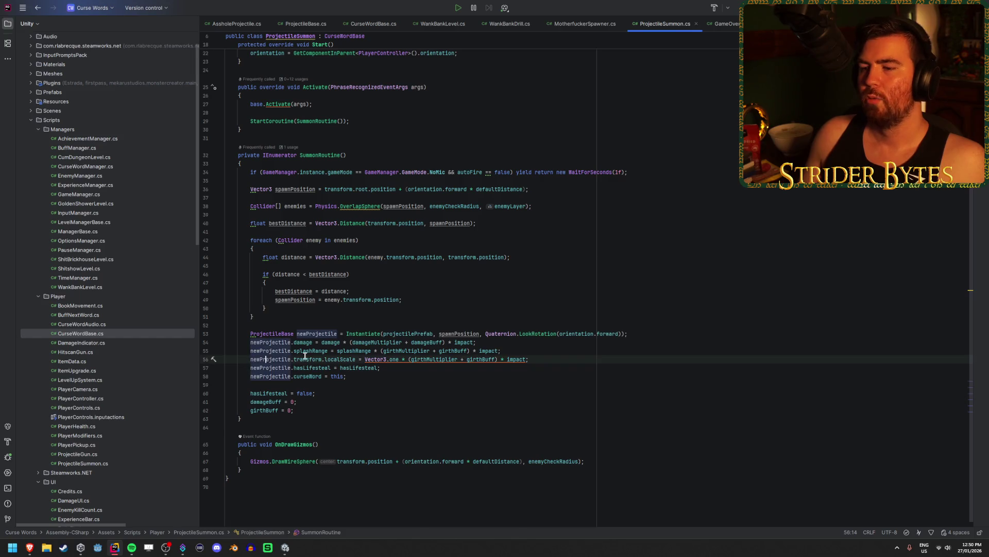
click(305, 376)
click(305, 343)
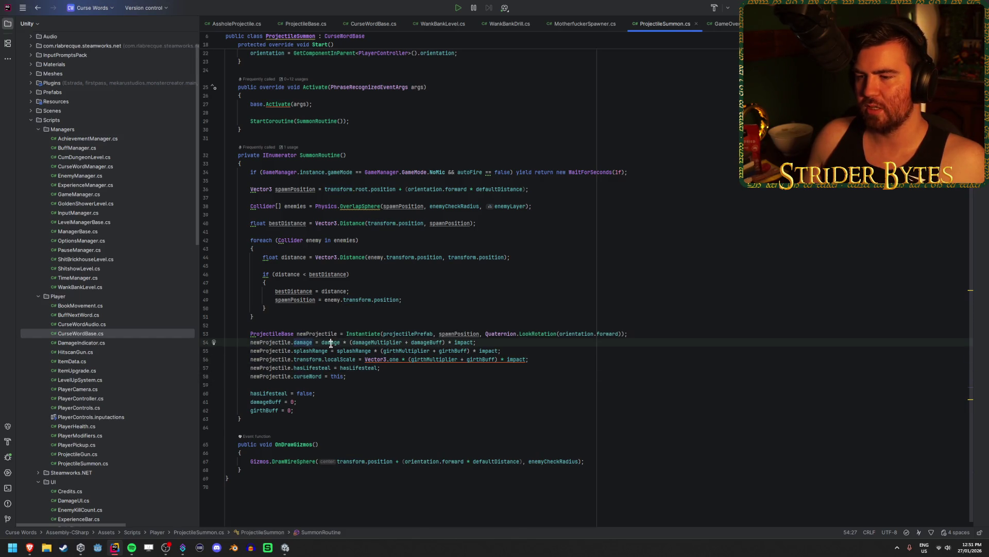
click(509, 343)
click(515, 351)
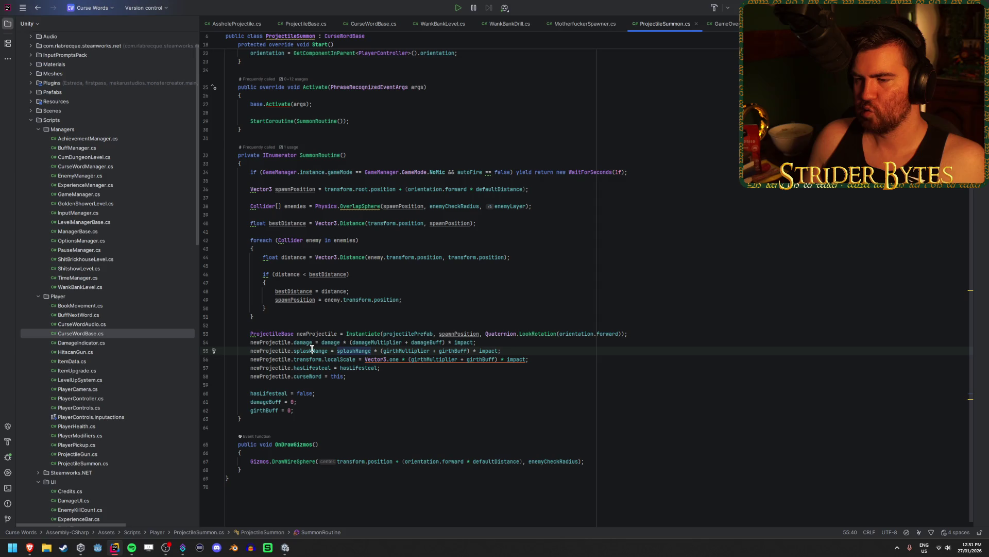
click(359, 351)
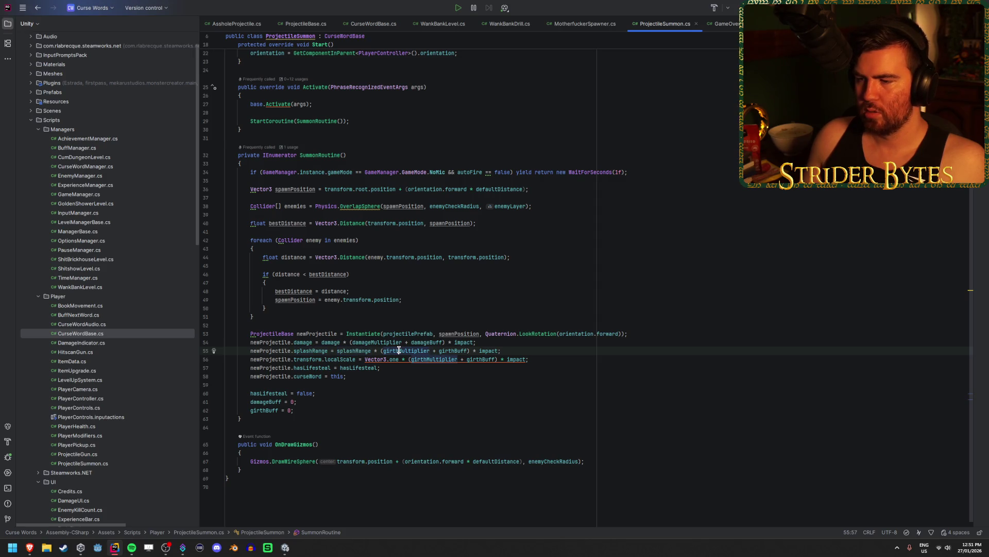
click(501, 351)
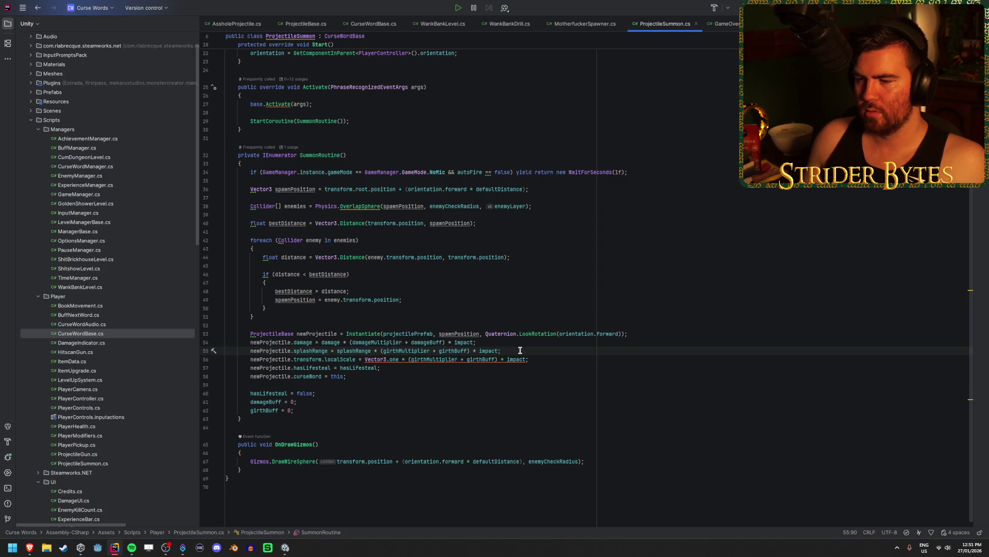
click(311, 359)
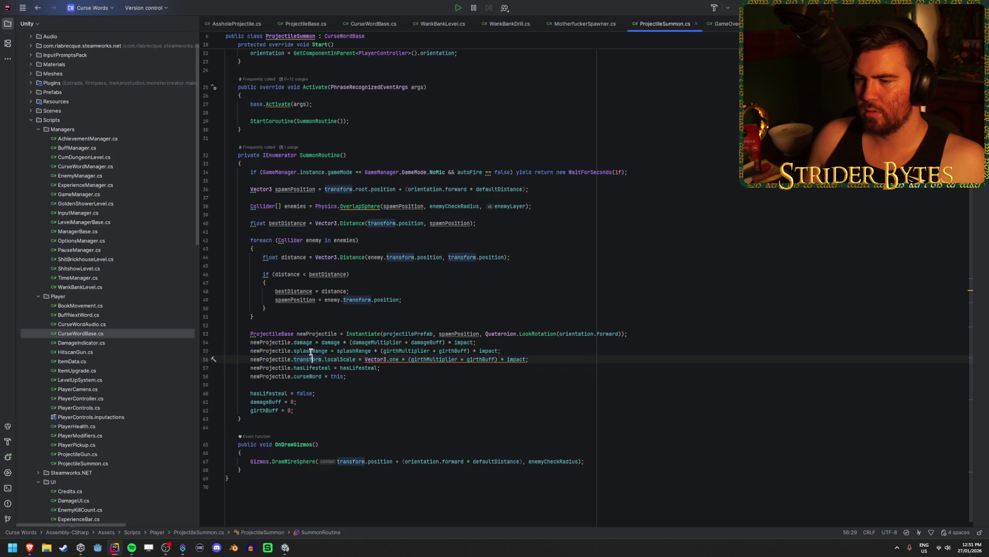
click(352, 359)
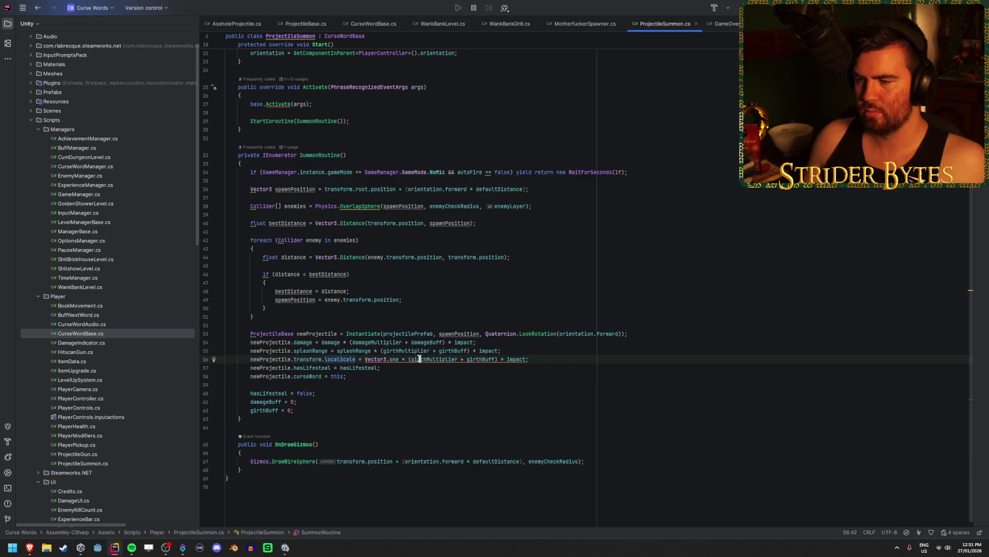
click(558, 361)
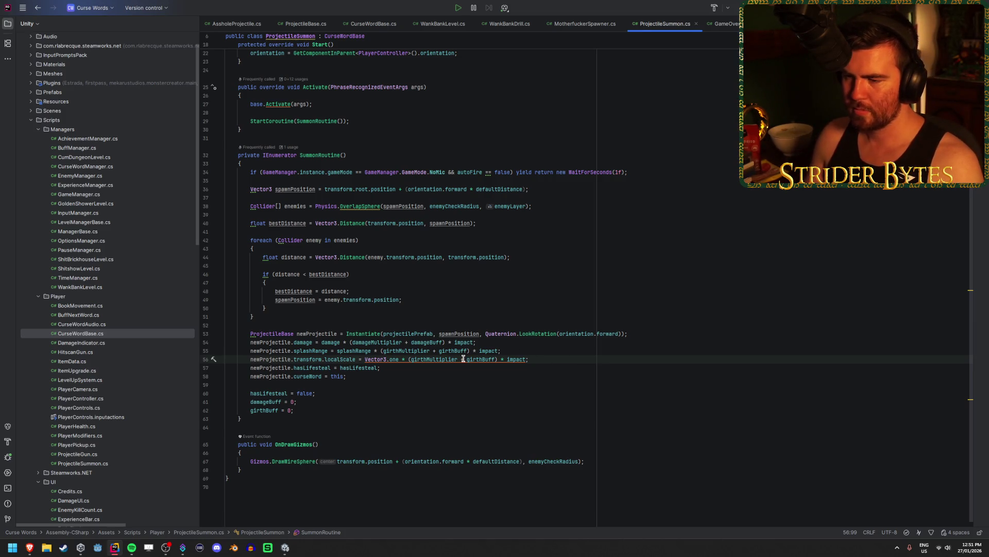
click(413, 375)
click(413, 370)
click(414, 374)
click(415, 370)
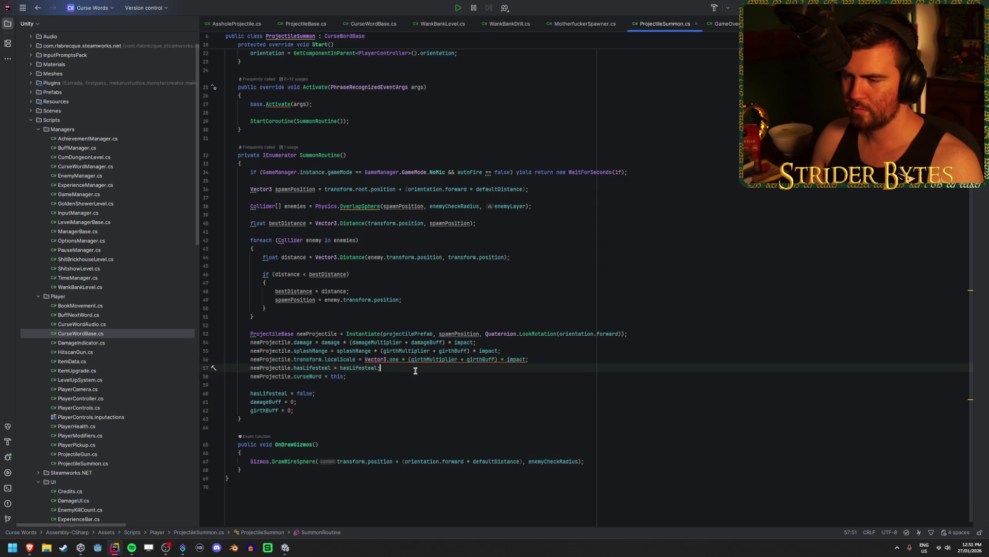
click(415, 379)
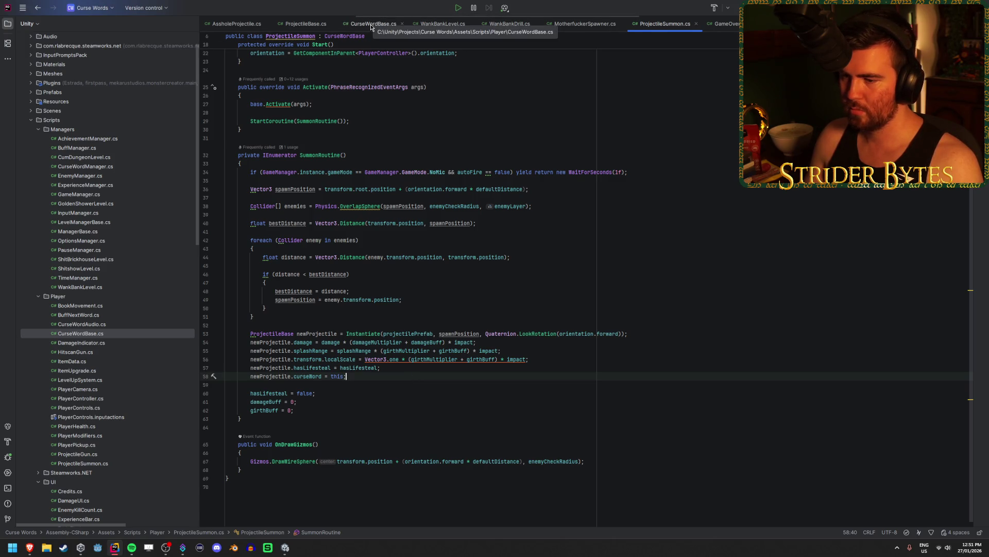
click(310, 350)
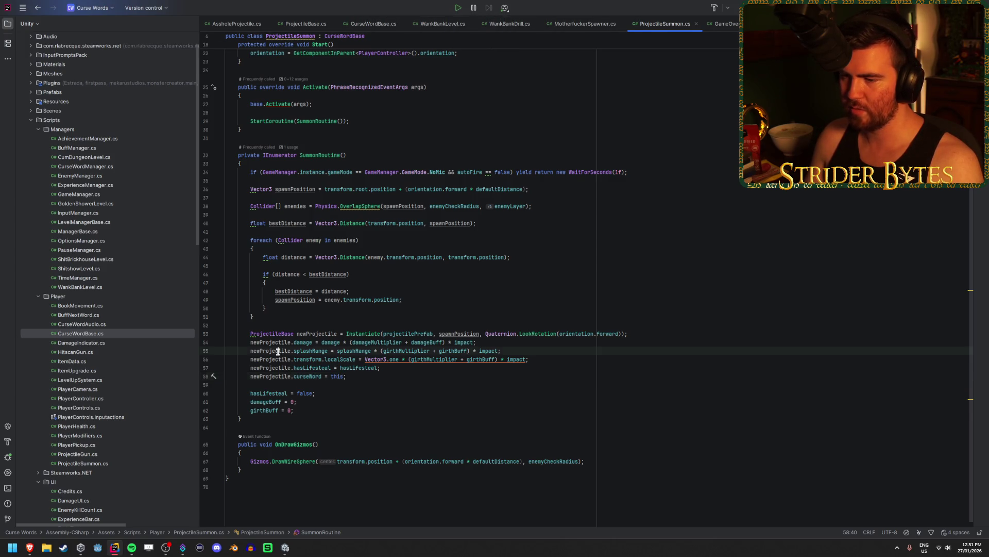
click(373, 24)
click(449, 24)
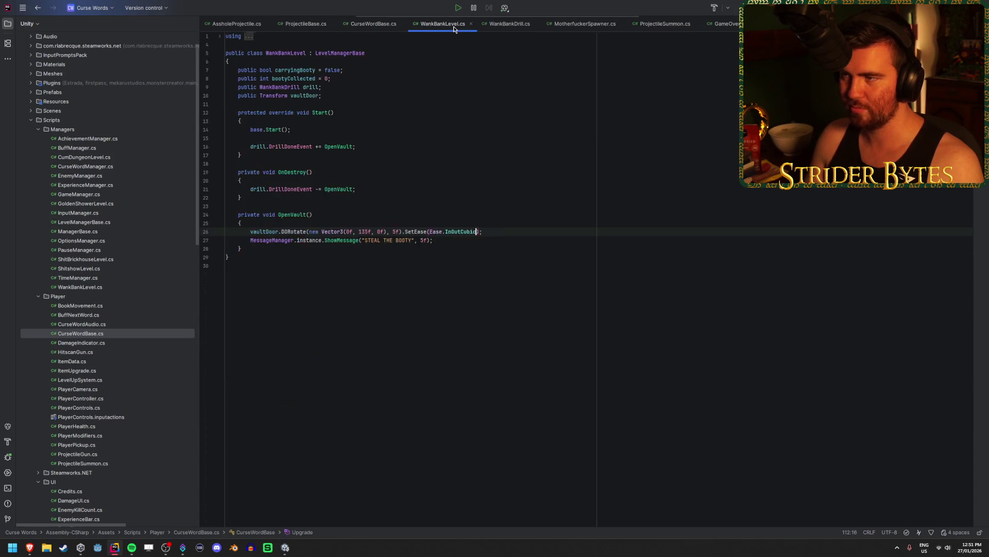
Review the splashRange and hasLifesteal field declarations in ProjectileBase
click(375, 26)
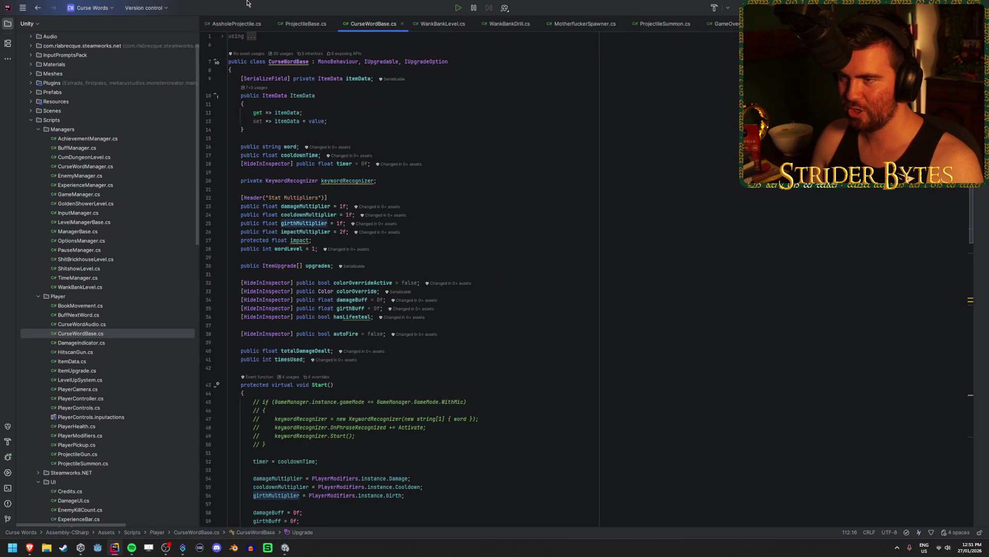
click(304, 23)
click(353, 95)
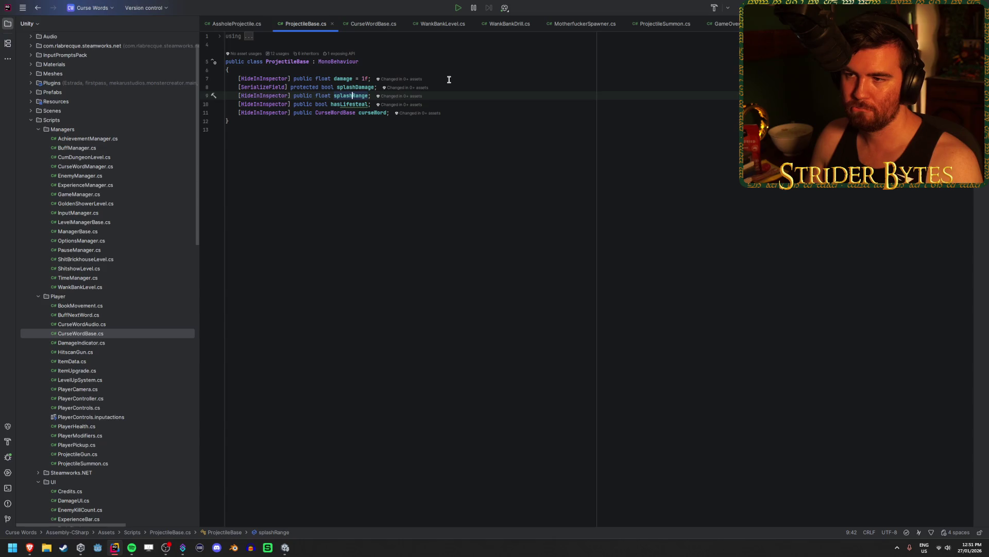
click(505, 104)
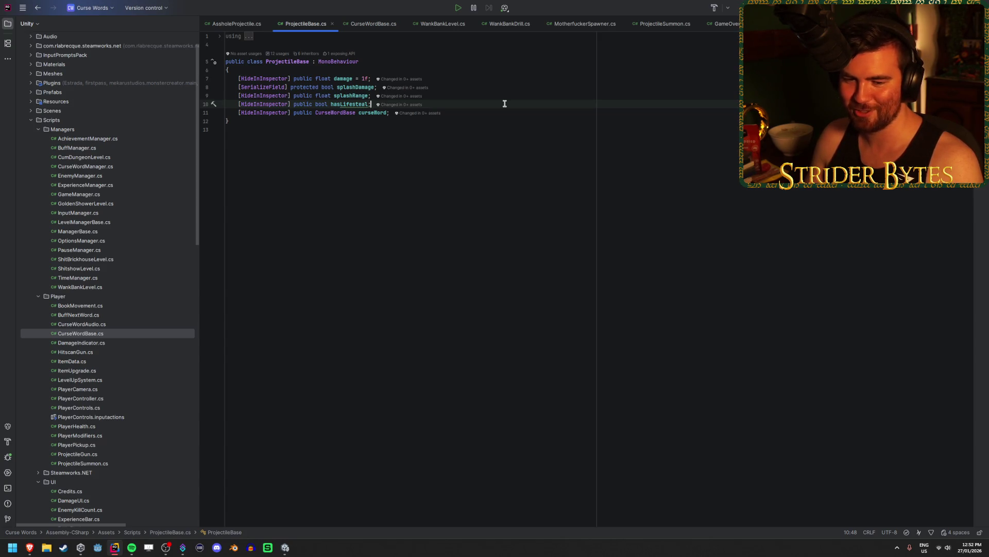
click(505, 92)
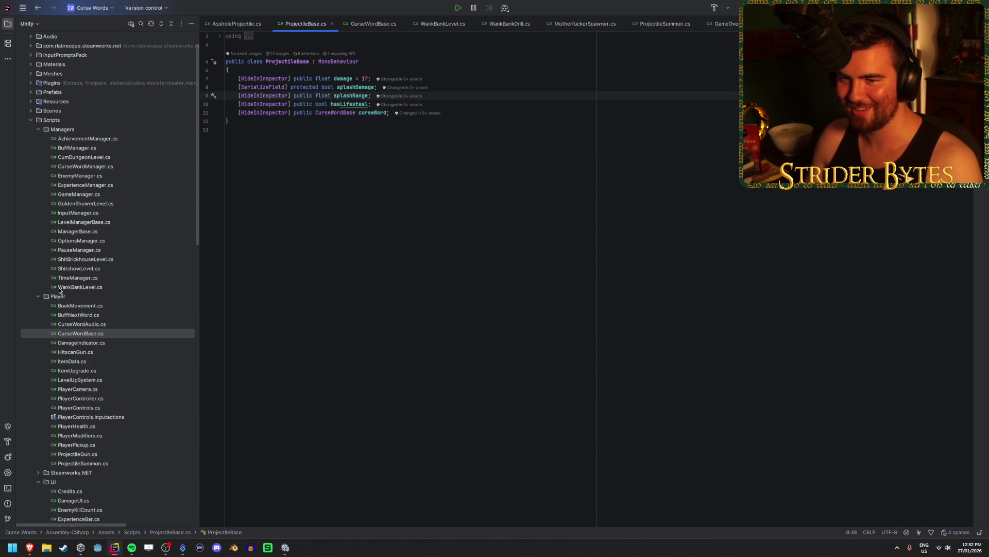
Collapse the Player, Managers and UI script folders and return to the Asshole Projectile prefab in Unity
click(38, 296)
click(39, 130)
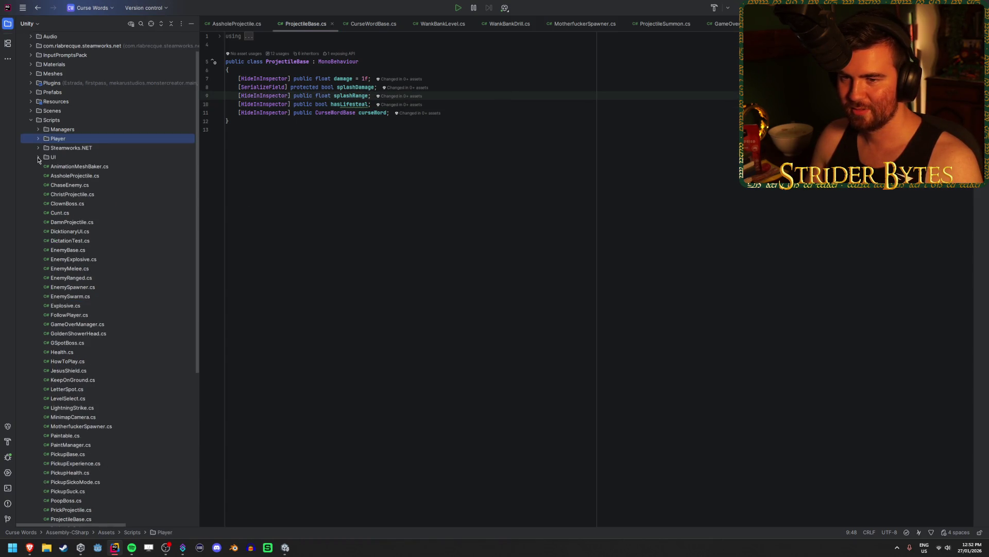
click(38, 157)
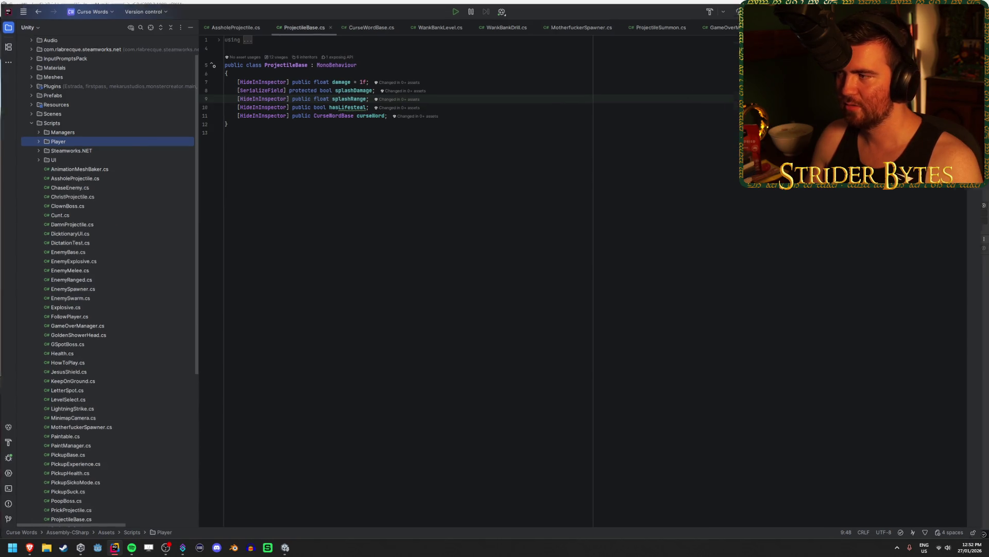
key(alt+Tab)
click(599, 152)
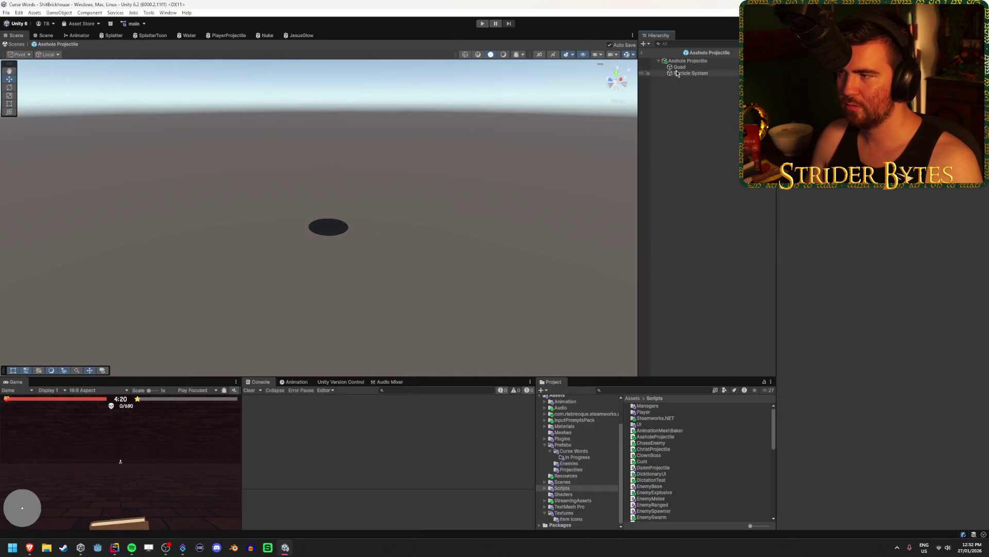
Leave prefab mode and select the Asshole prefab in Prefabs > Curse Words
click(641, 53)
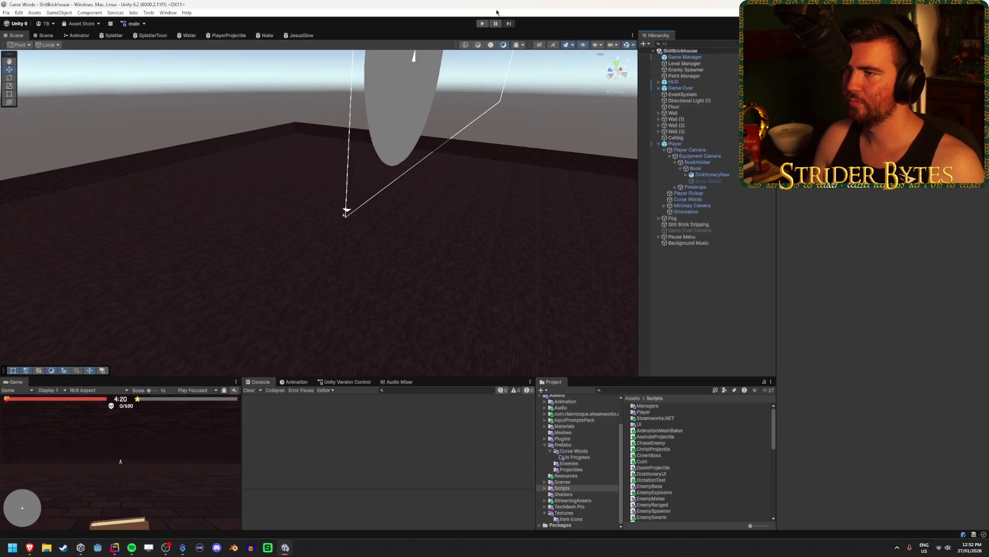
click(578, 494)
click(578, 488)
click(578, 483)
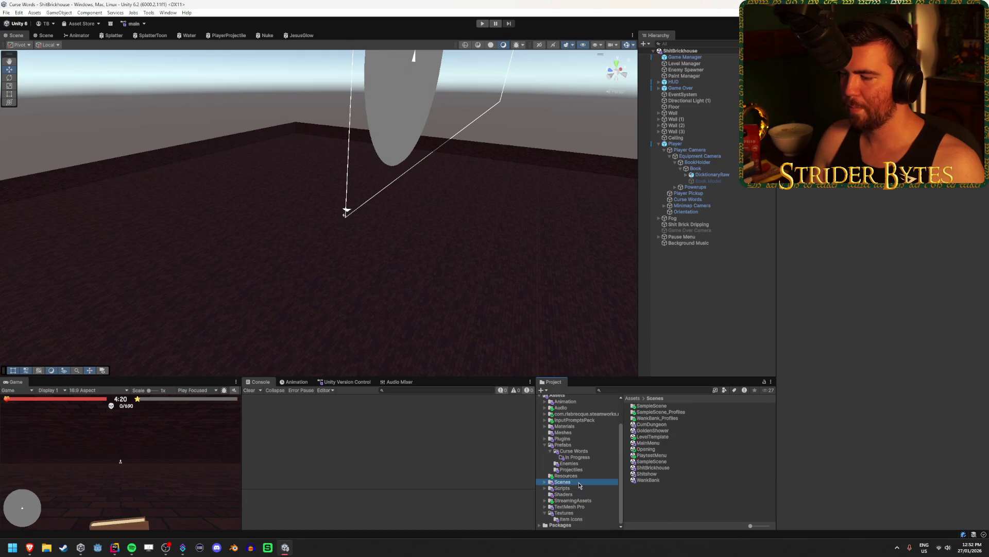
click(577, 457)
click(573, 451)
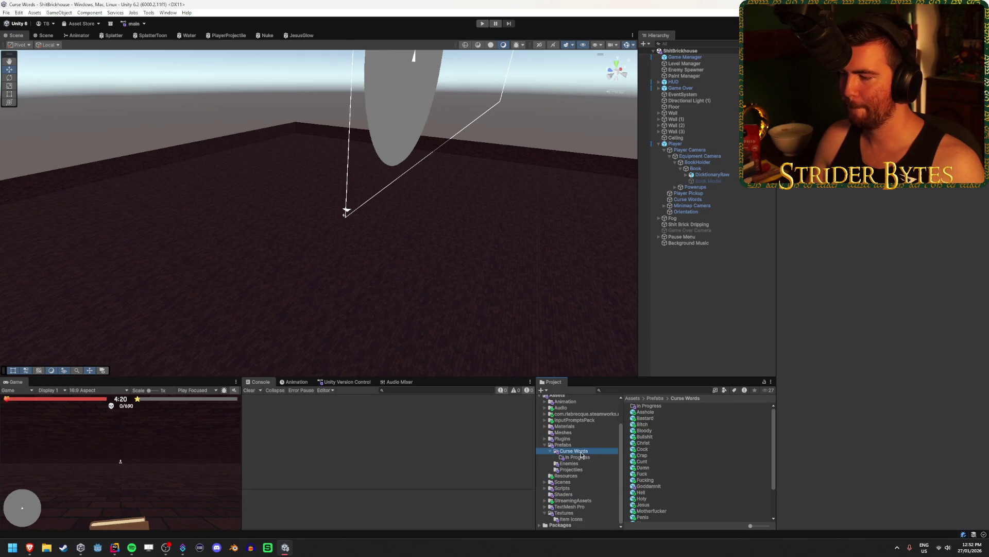
click(661, 412)
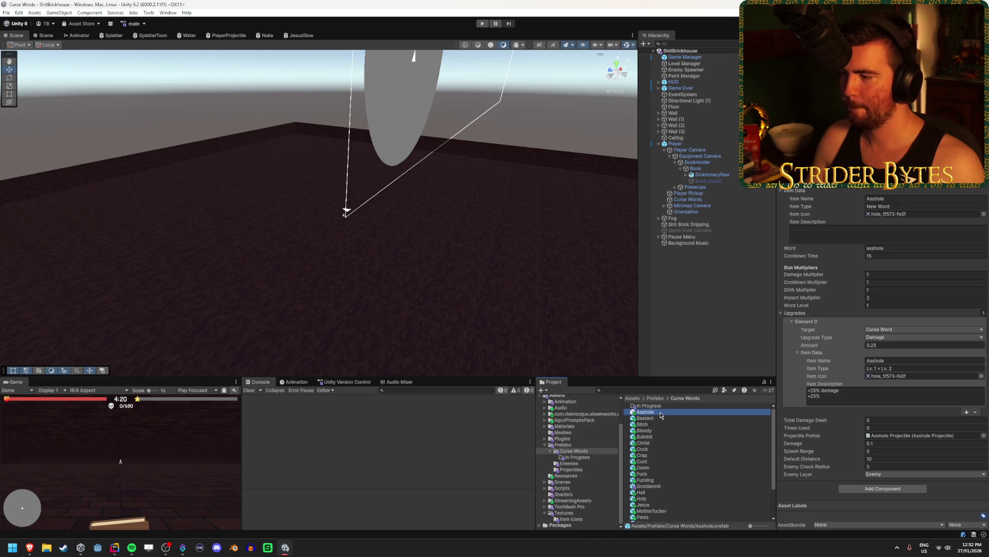
Change the Upgrades Element 0 item description's second line to '+25% bigger hole'
click(855, 396)
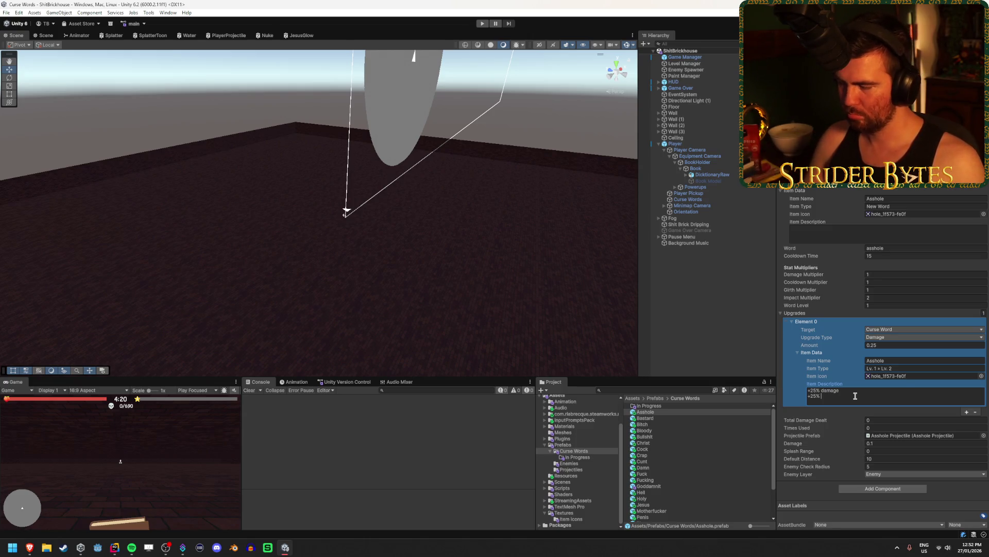
text(bigger hole)
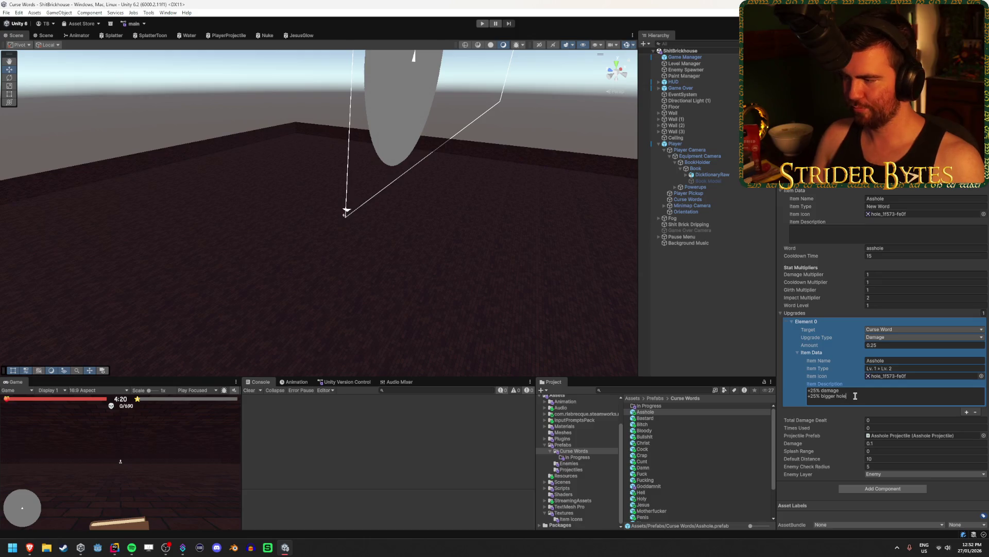
click(691, 286)
click(654, 422)
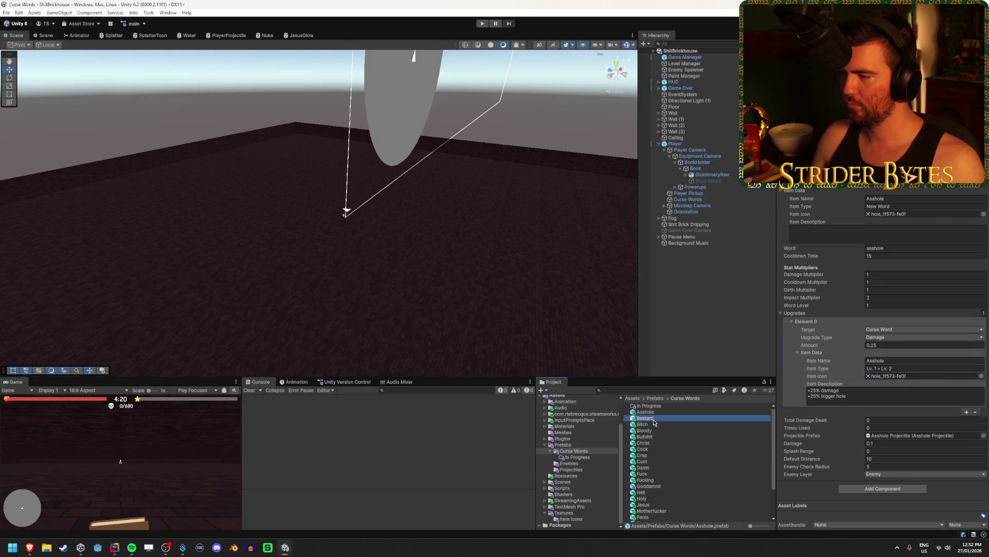
Step through the Christ, Cunt, Jesus and Holy prefabs' upgrades, then select the Wanker prefab
key(Down)
key(Down)
key(Down)
key(Down)
key(Down)
key(Down)
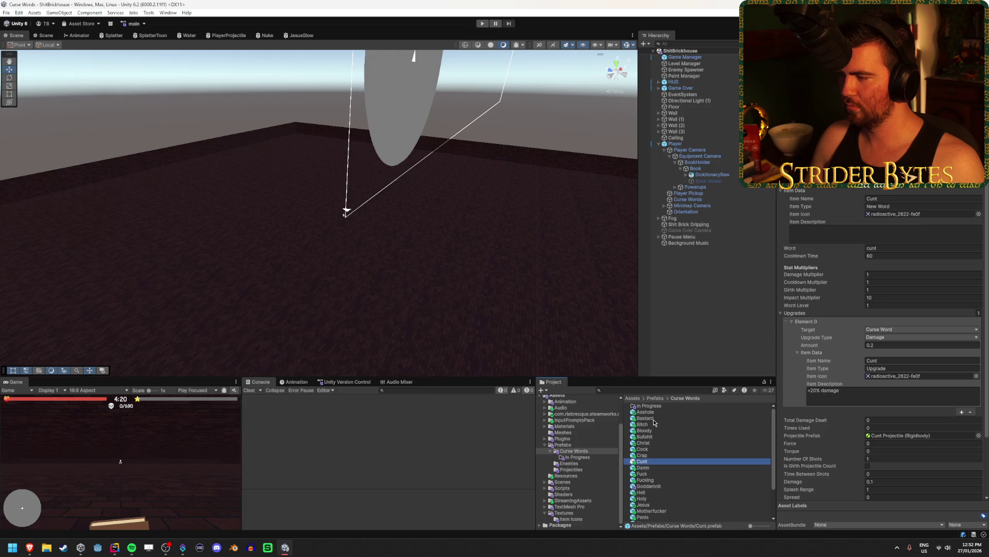
key(Down)
key(Down)
key(Down)
key(Down)
key(Down)
key(Down)
key(Up)
key(Up)
key(Up)
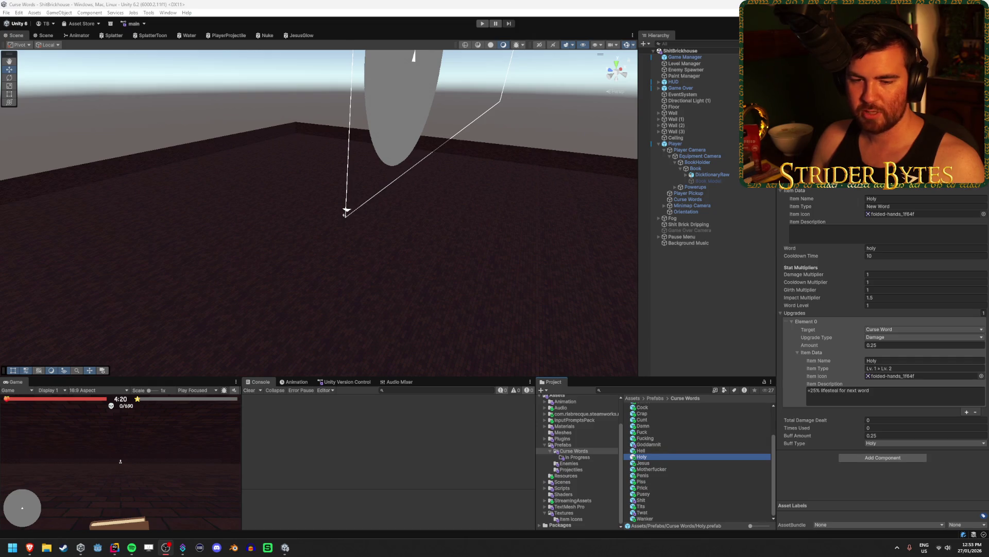
click(160, 462)
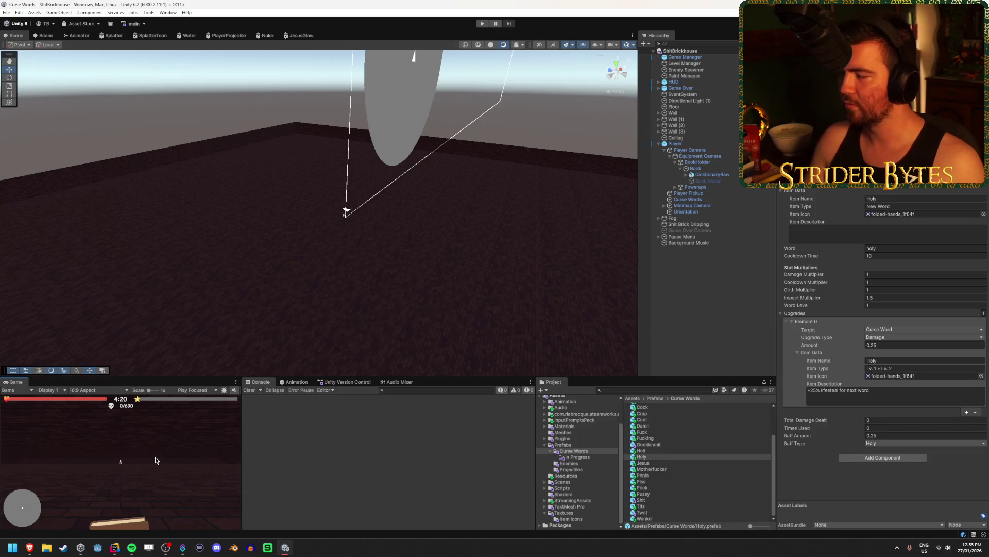
key(alt+Tab)
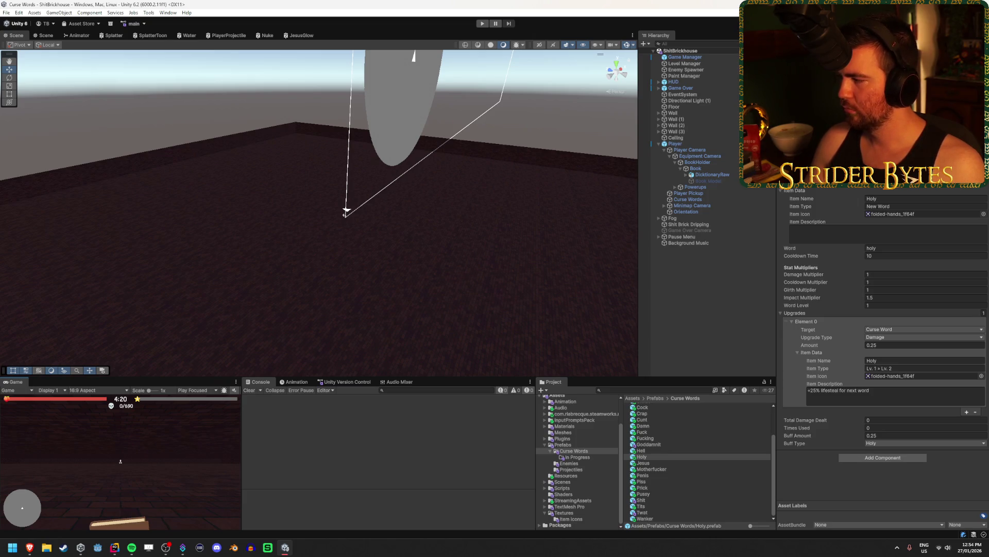
key(alt+Tab)
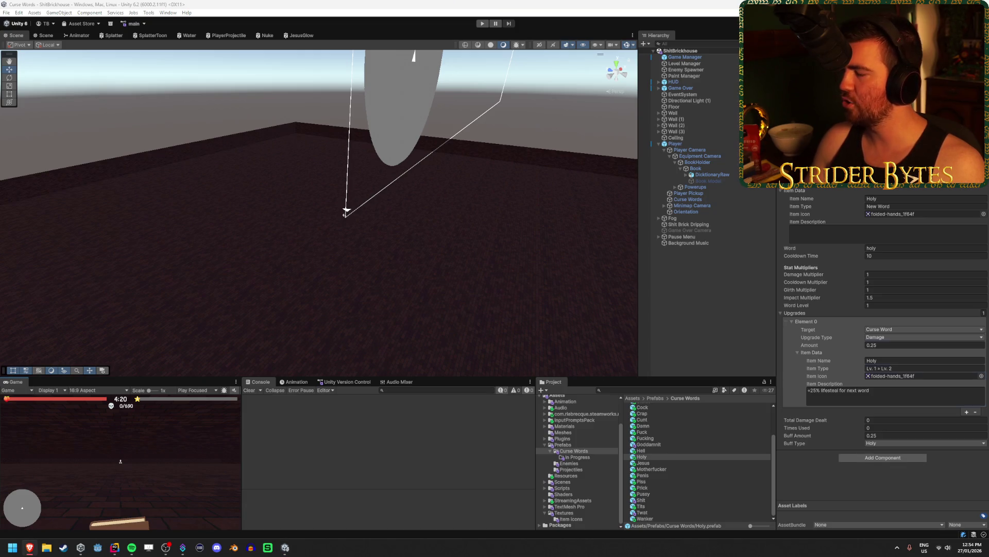
click(653, 519)
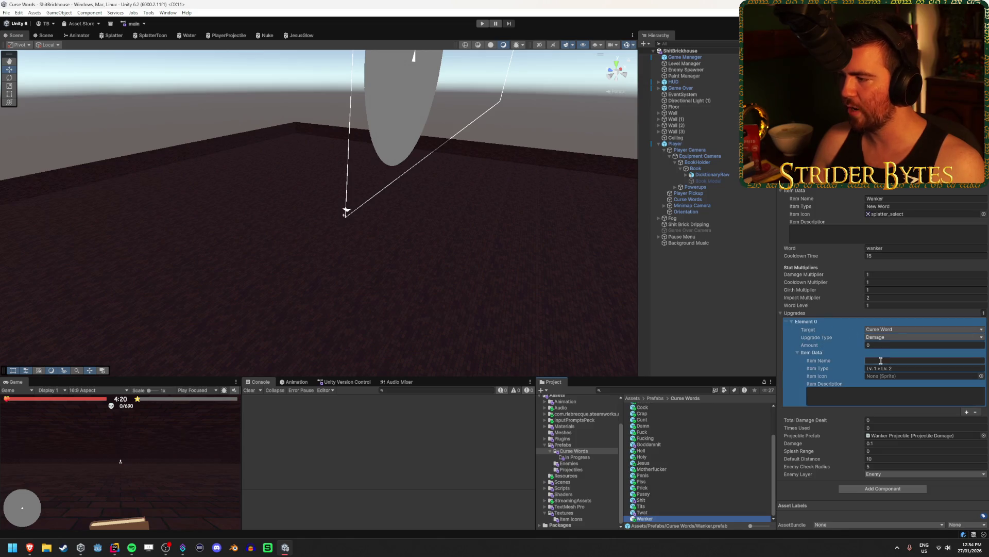
Inspect Wanker's splatter_select icon texture, then collapse its sub-assets
click(902, 215)
click(664, 456)
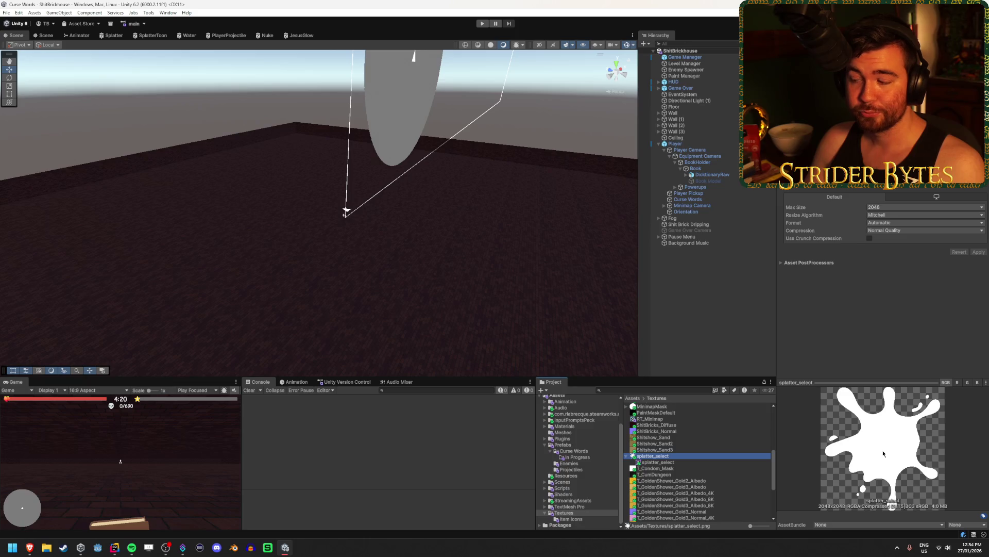
click(883, 454)
click(627, 456)
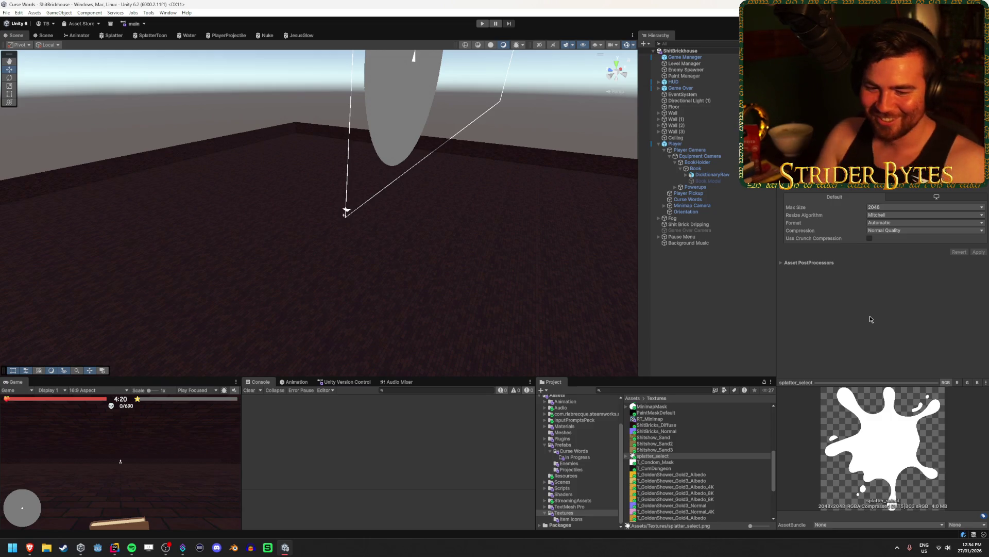
Collapse the Player object in the Hierarchy and clear the selection
click(659, 143)
click(679, 329)
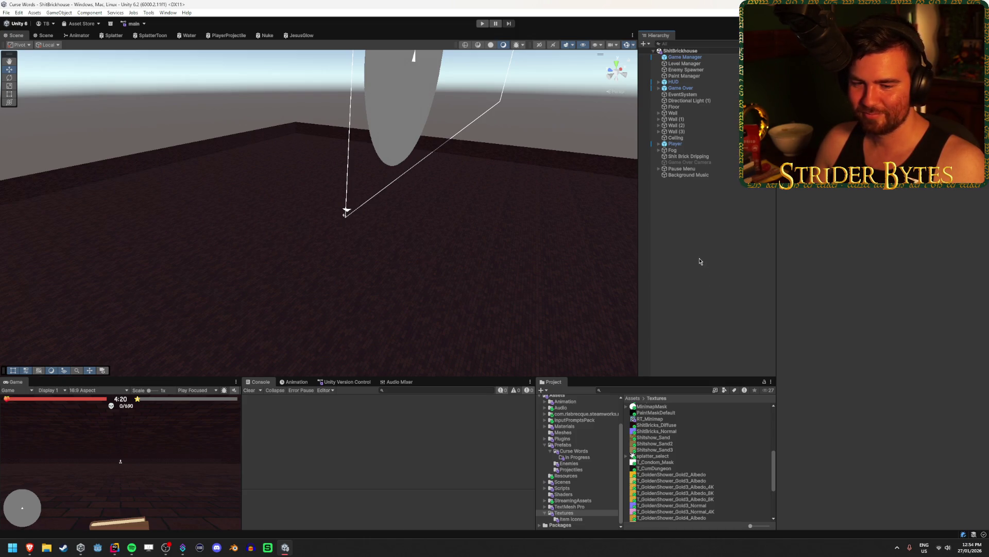
scroll(700, 464, down, 5)
scroll(700, 465, up, 10)
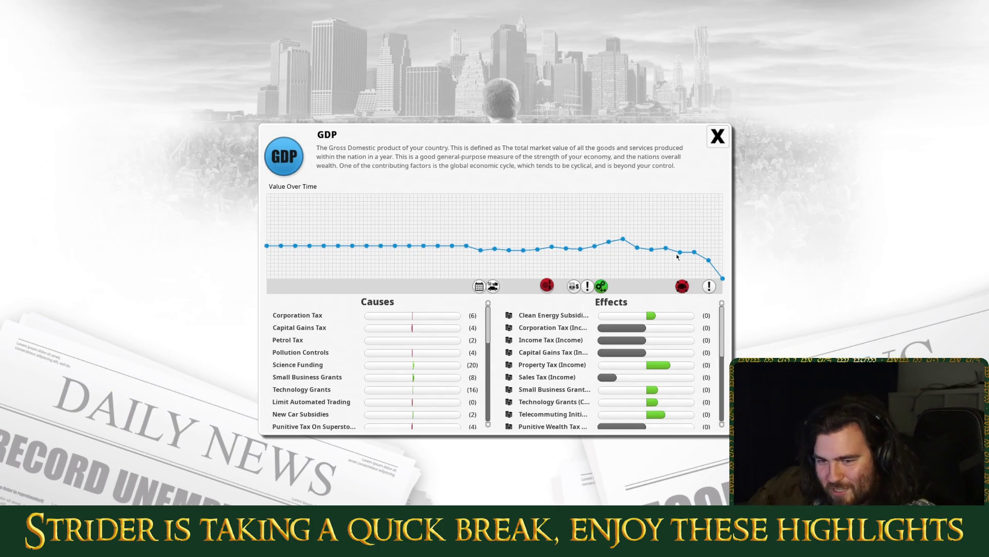
Scroll the break reel's GDP chart and open the Skills Shortage cause details
scroll(683, 390, down, 3)
scroll(440, 406, down, 5)
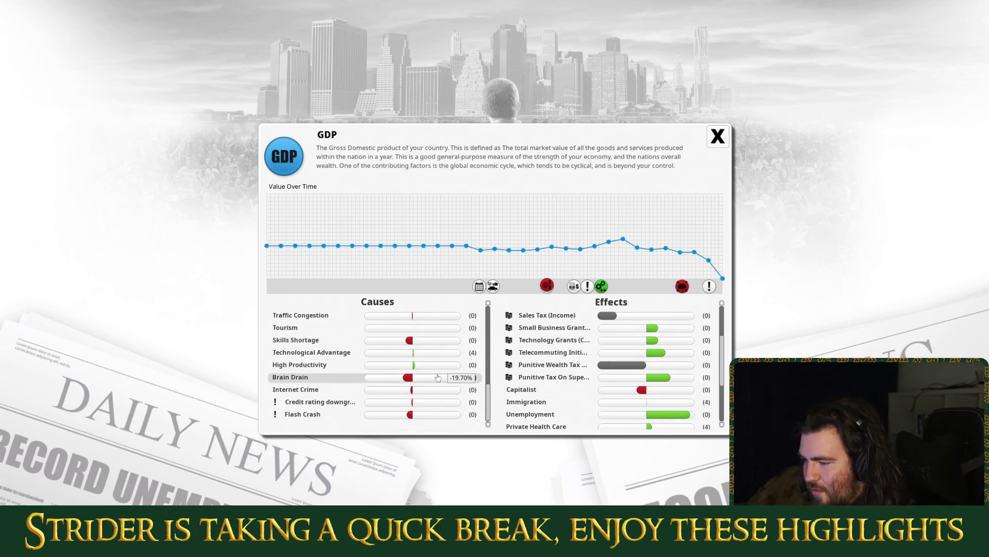
click(437, 340)
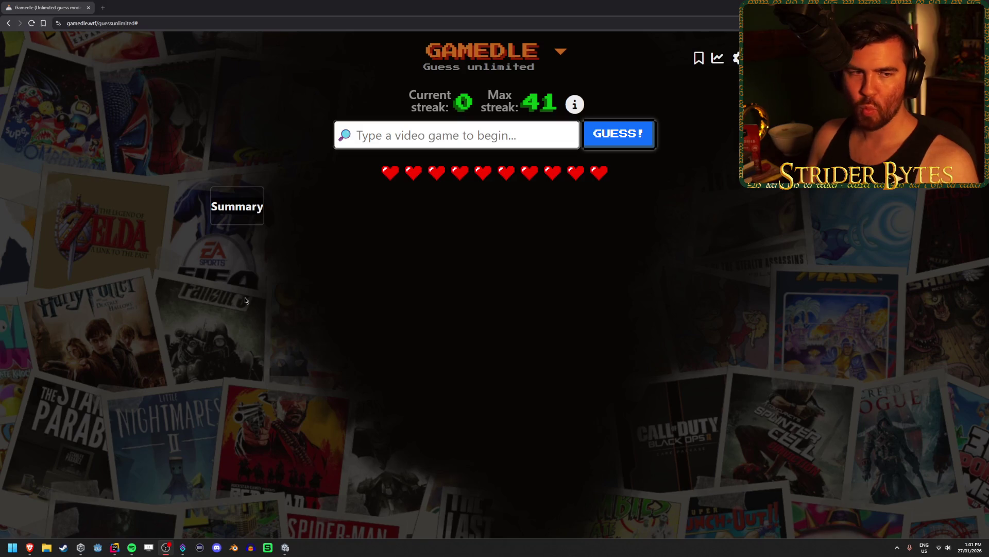
Guess High on Life and then Concord in Gamedle
click(261, 111)
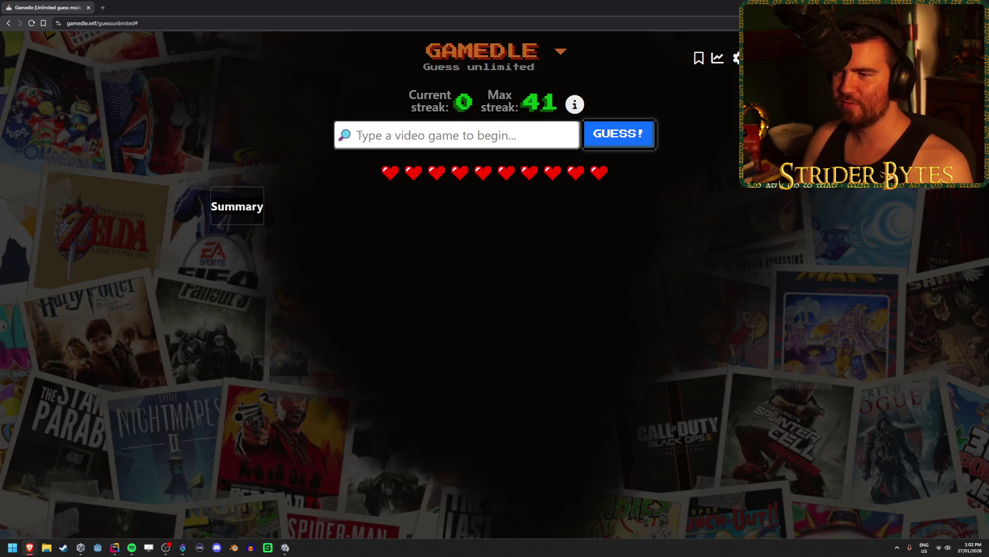
text(high)
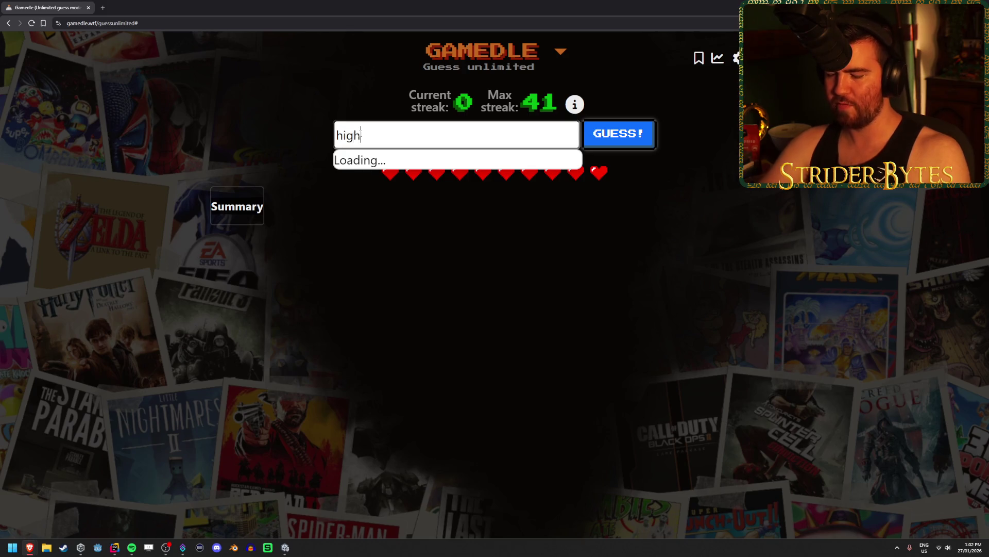
key(Return)
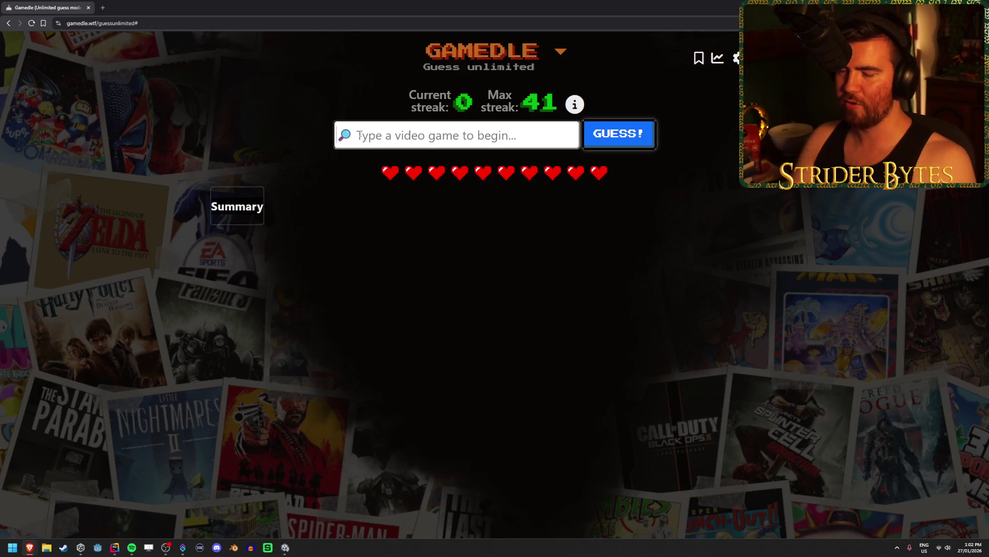
text(conco)
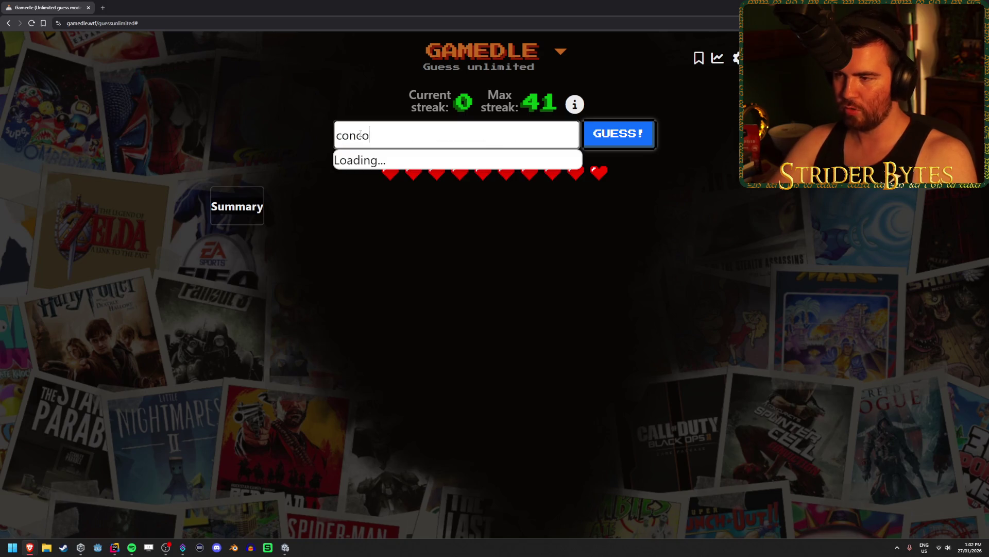
text(r)
key(Return)
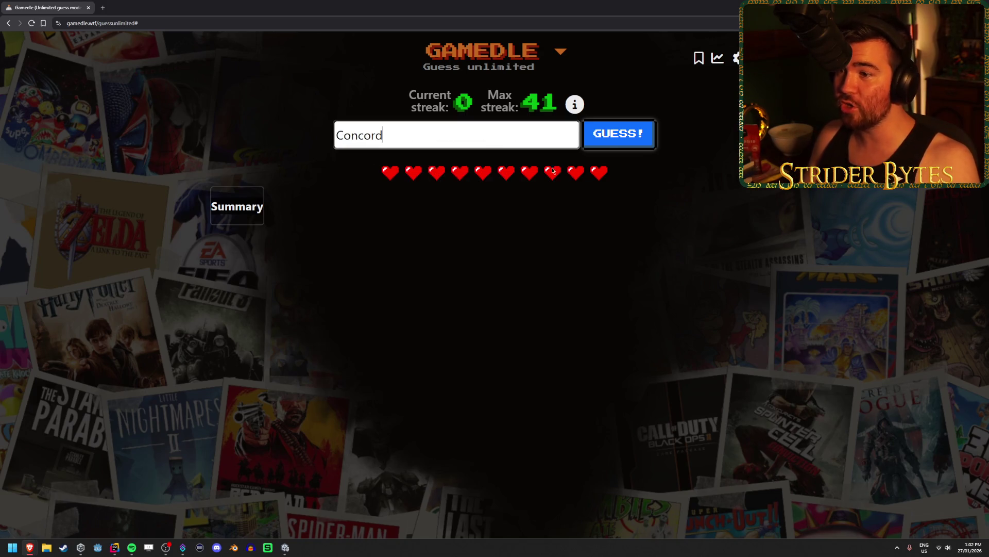
key(Return)
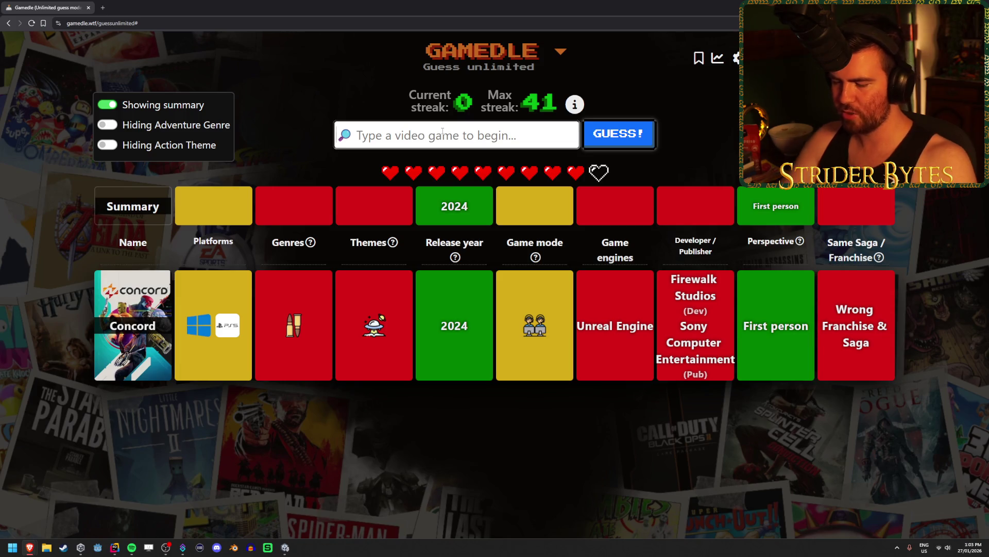
Guess Cryptmaster from the suggestion list
text(crypt)
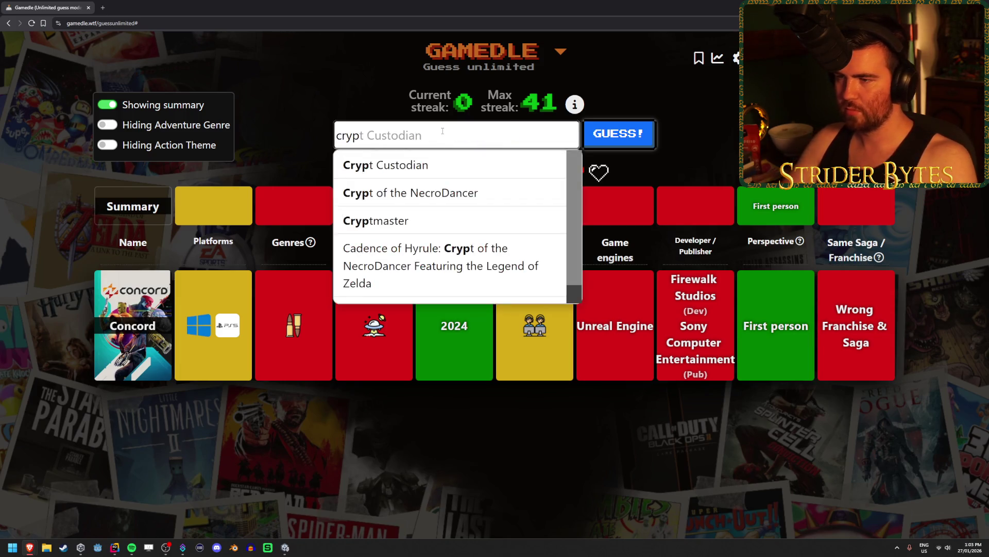
click(337, 227)
key(Return)
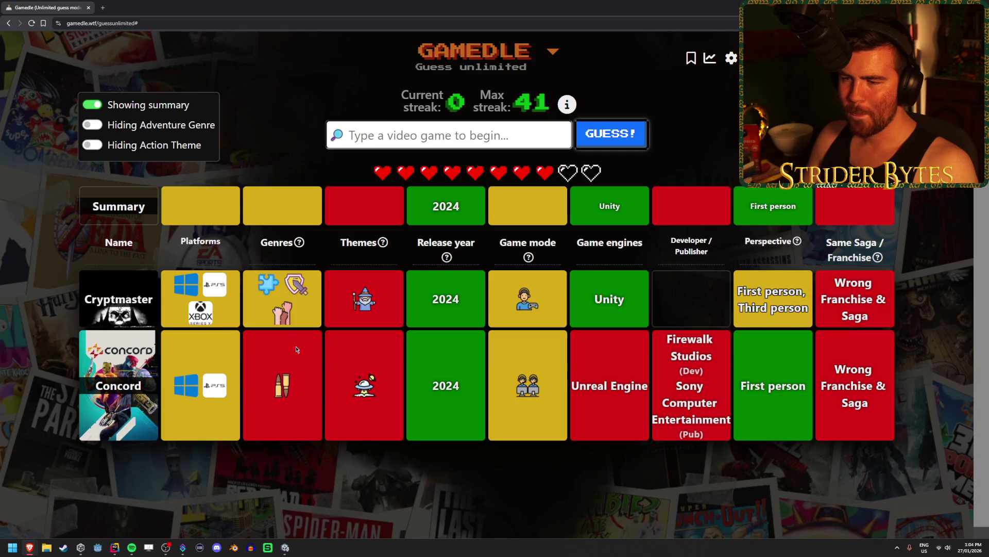
mouse_move(299, 286)
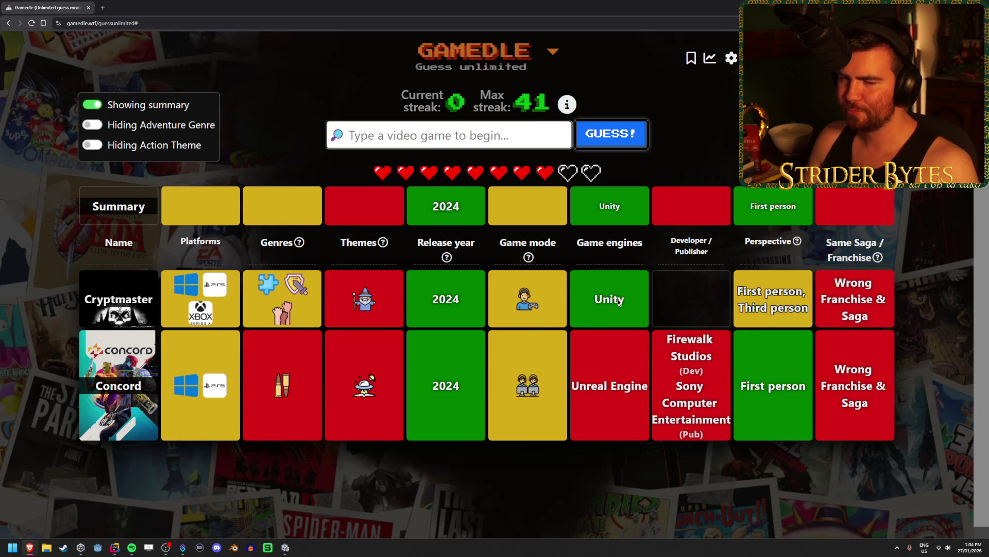
mouse_move(364, 293)
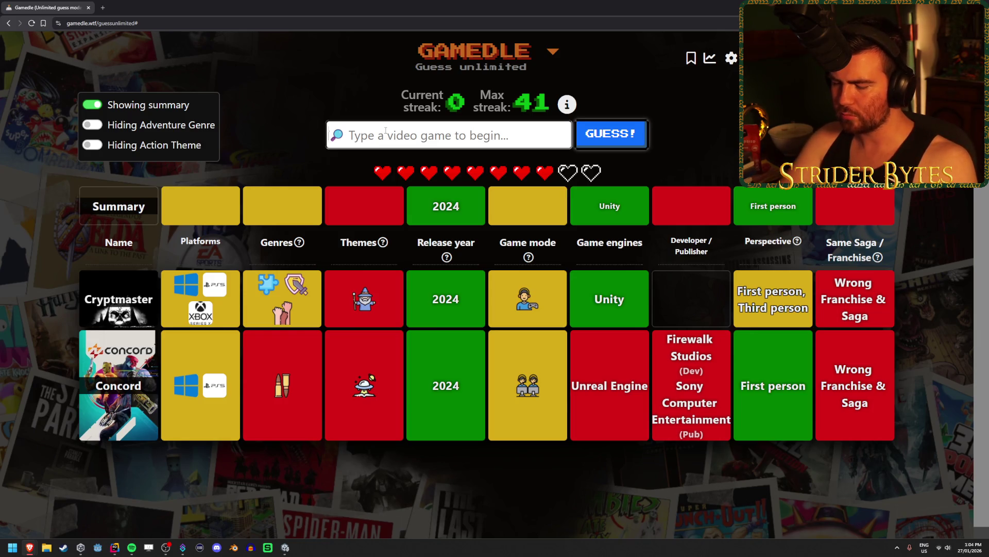
Type 'lethal' and submit Lethal Company as the third guess
text(lethal)
key(Return)
click(641, 135)
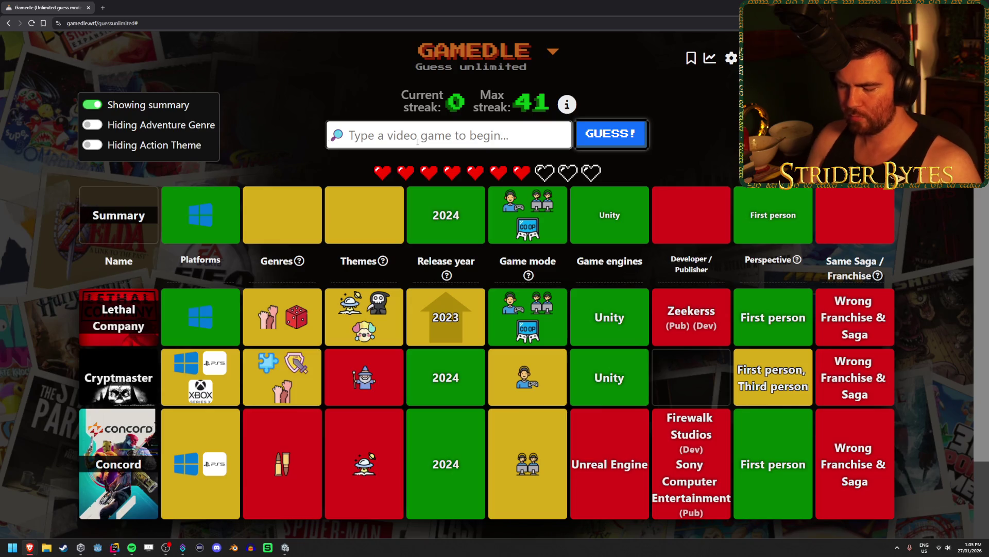
Clear the unmatched 'the headl' search and guess R.E.P.O
text(the )
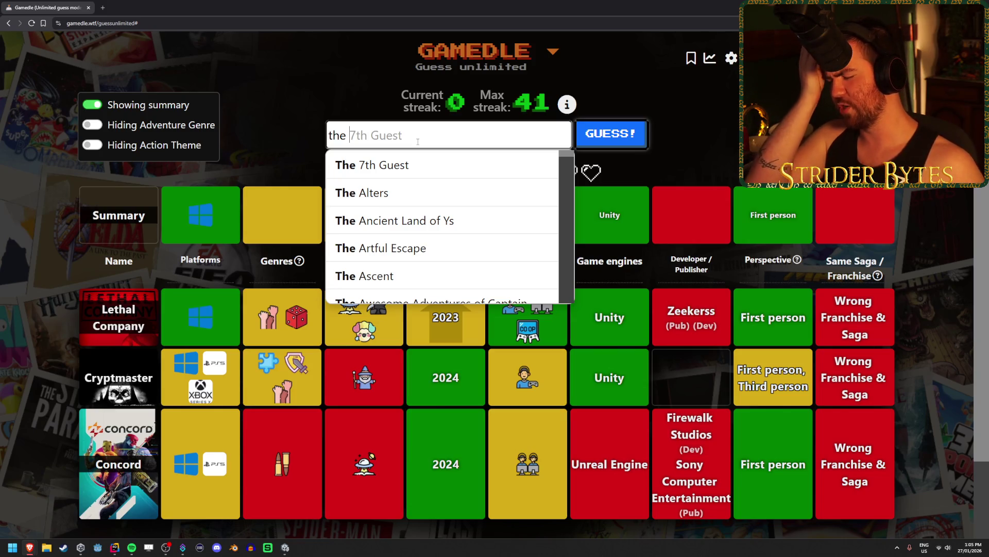
text(headl)
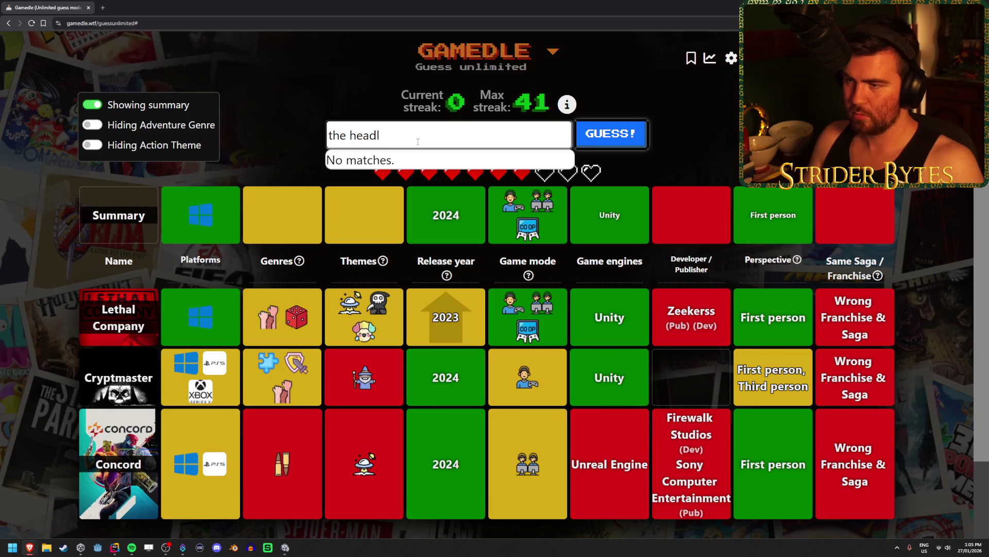
key(ctrl+a)
key(BackSpace)
text(repo)
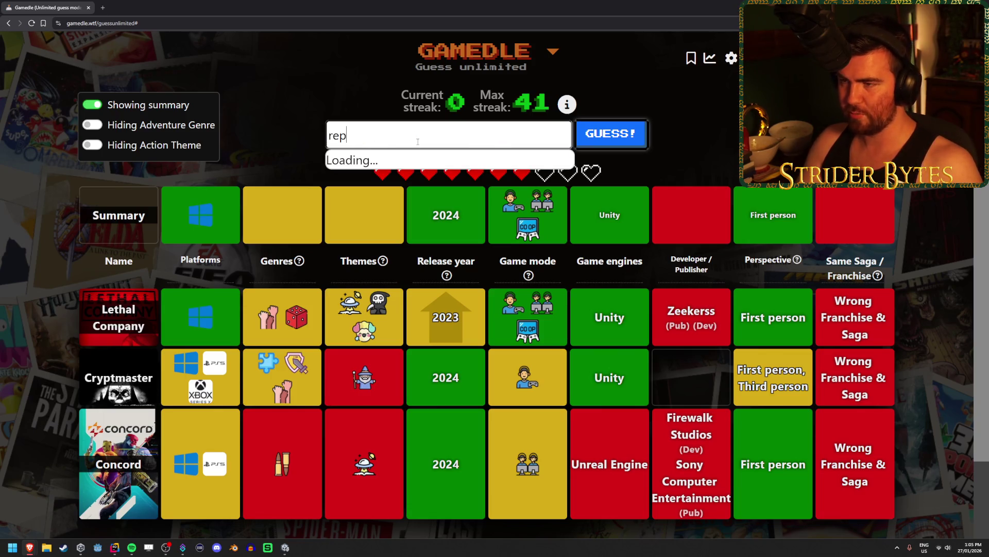
key(Down)
click(614, 133)
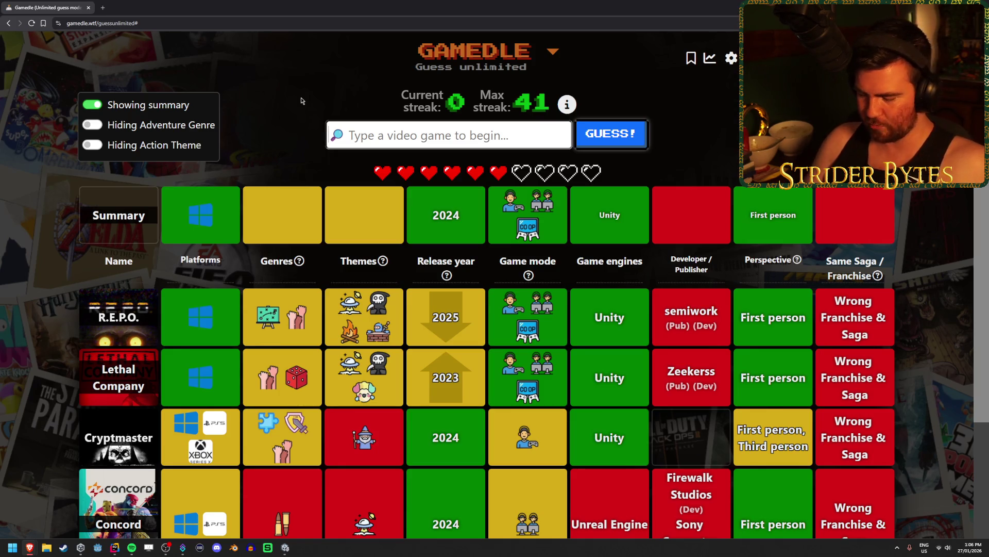
Guess Content Warning and spend the one-time clue to reveal the genre
text(cont)
key(Return)
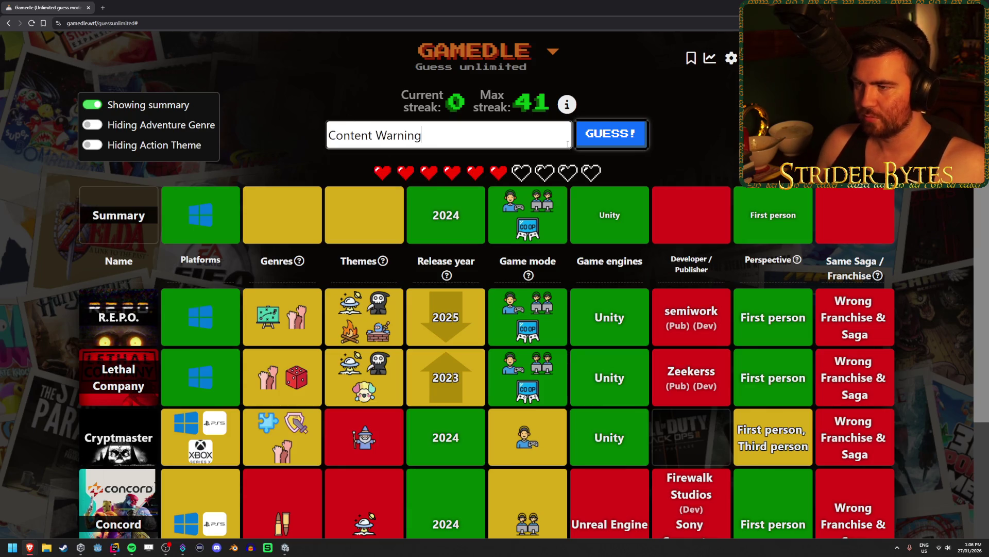
key(Return)
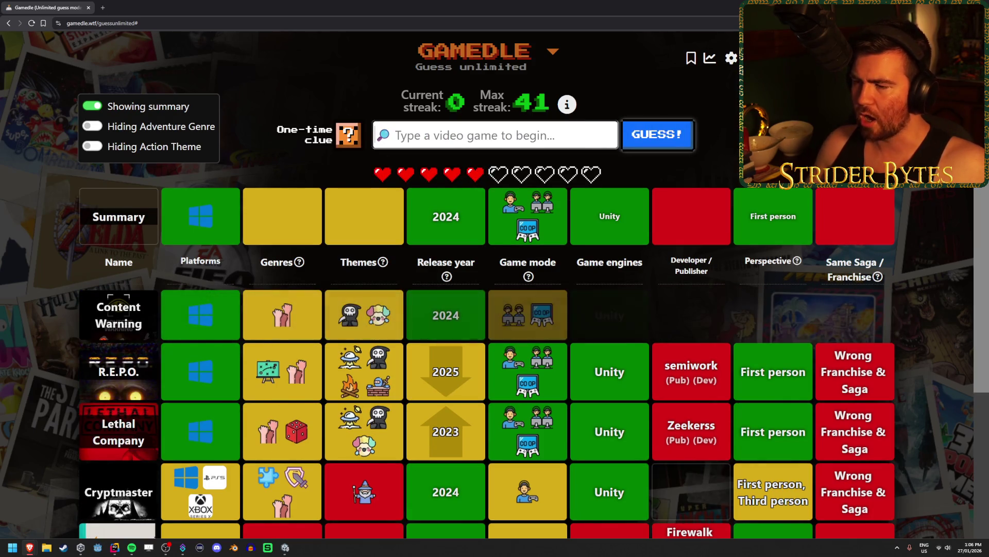
click(348, 135)
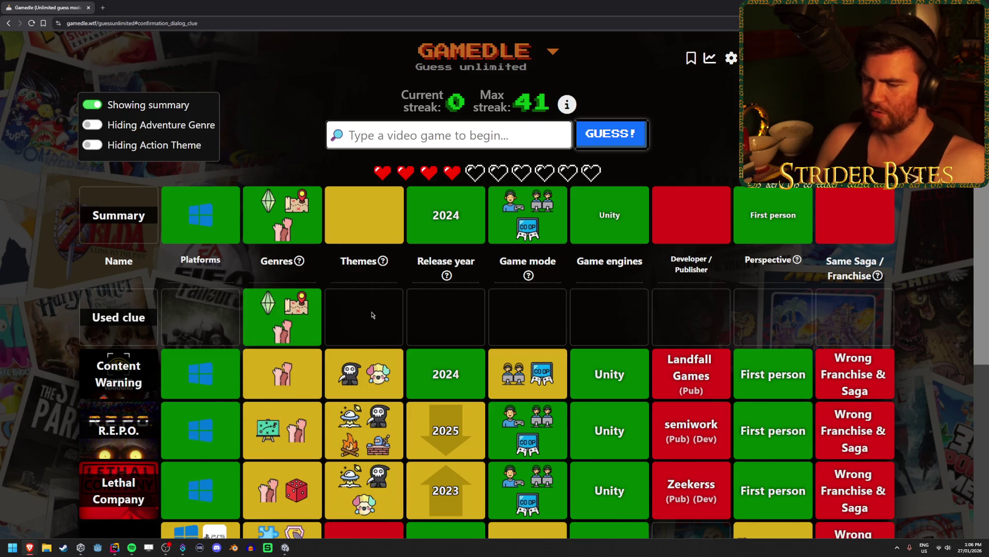
Clear the unmatched 'zooch' search and guess Mouthwashing
scroll(407, 336, down, 2)
scroll(407, 336, down, 1)
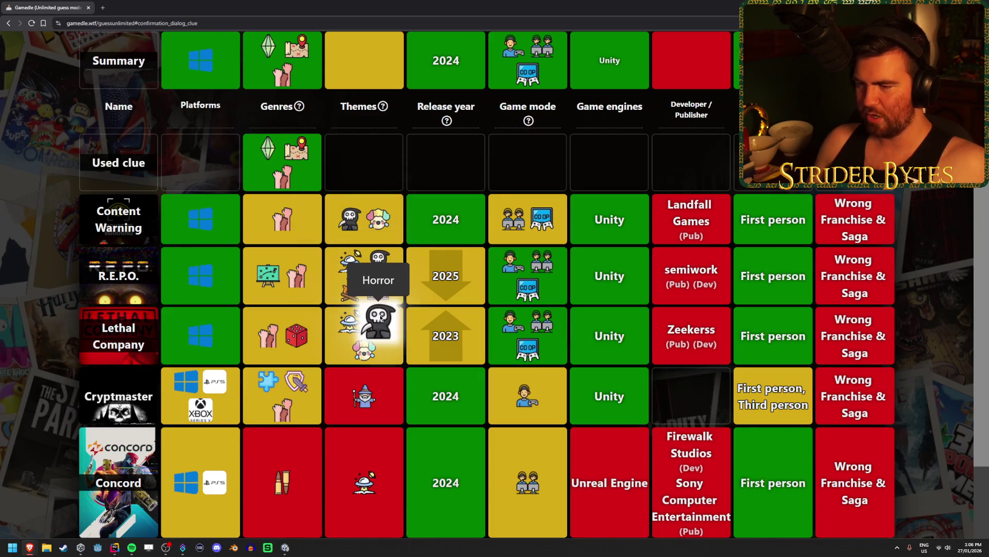
scroll(326, 230, up, 1)
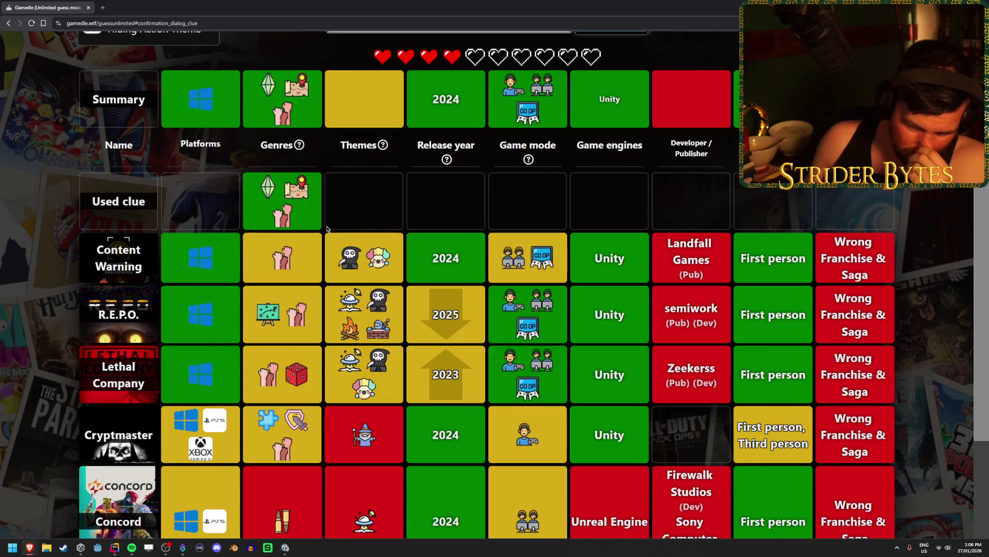
scroll(326, 231, up, 3)
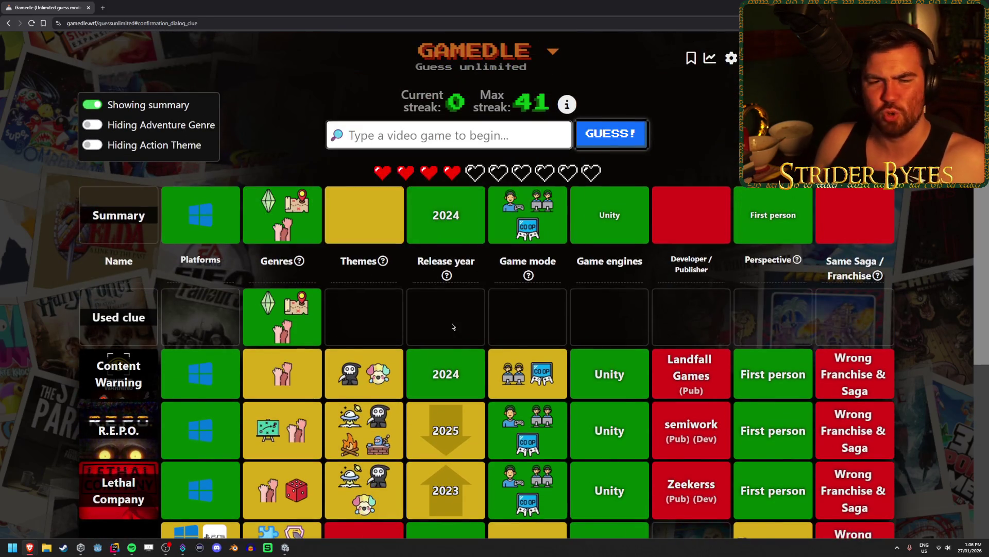
click(418, 135)
text(zoo)
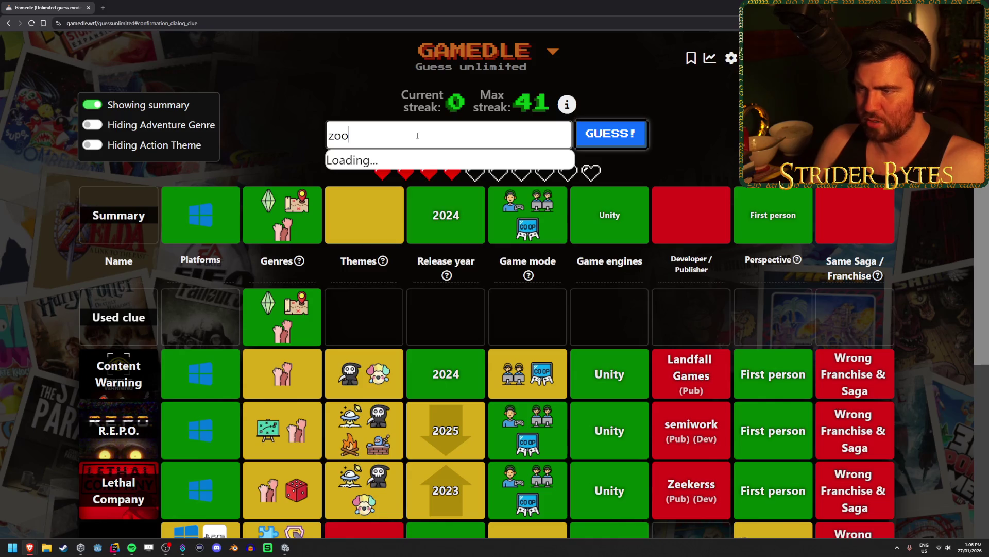
text(ch)
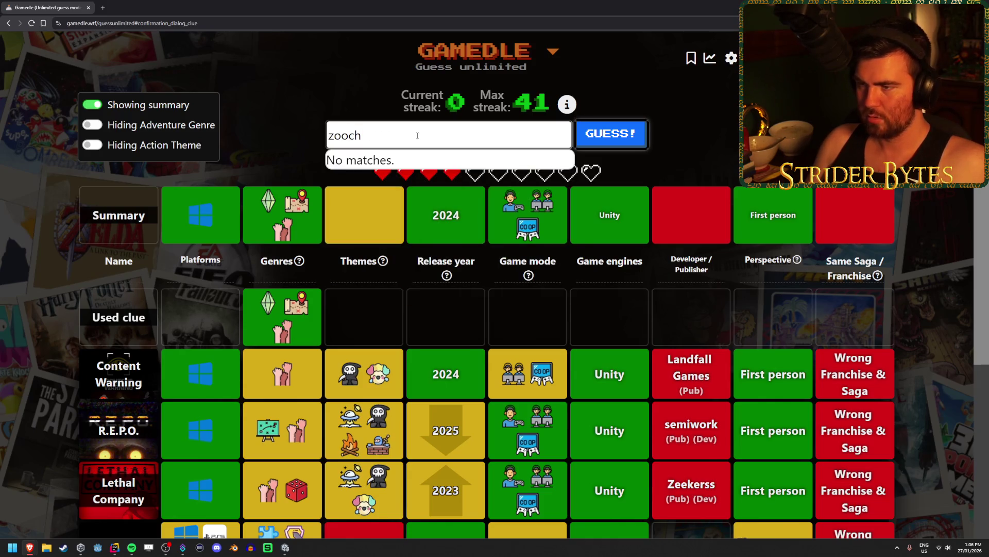
key(ctrl+BackSpace)
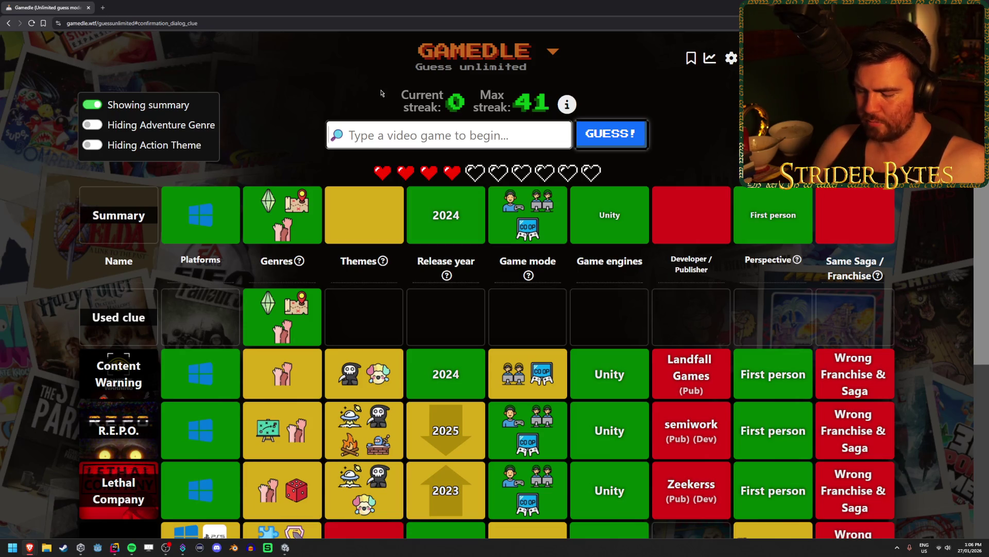
text(mouth)
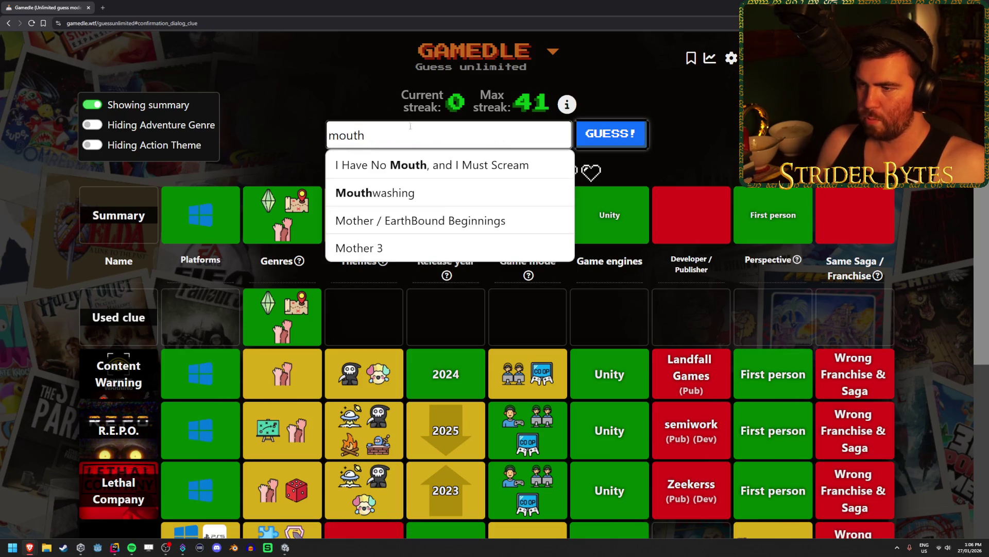
key(Return)
key(Return)
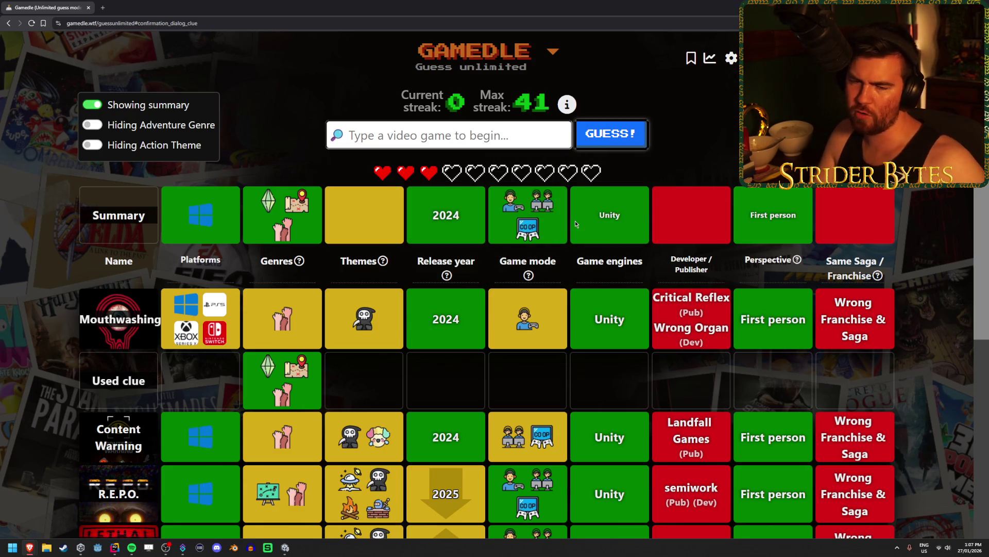
Guess The Mortuary Assistant and then Sorry We're Closed
click(448, 132)
text(m)
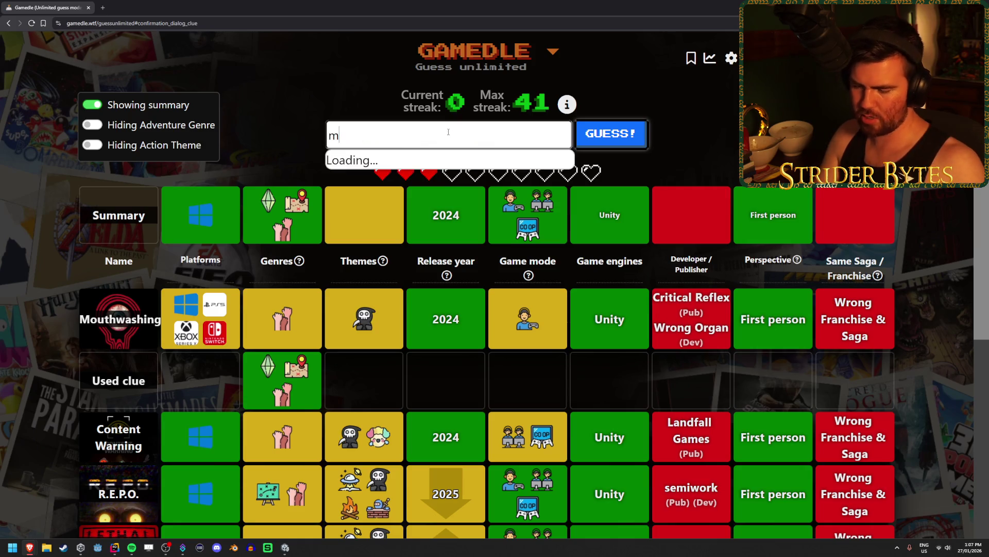
text(ortu)
click(467, 164)
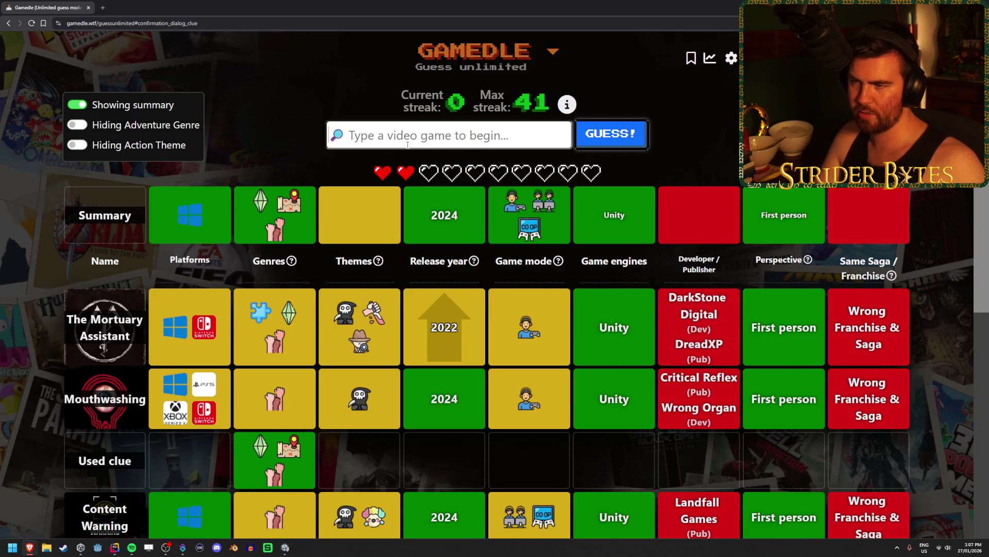
text(sorry)
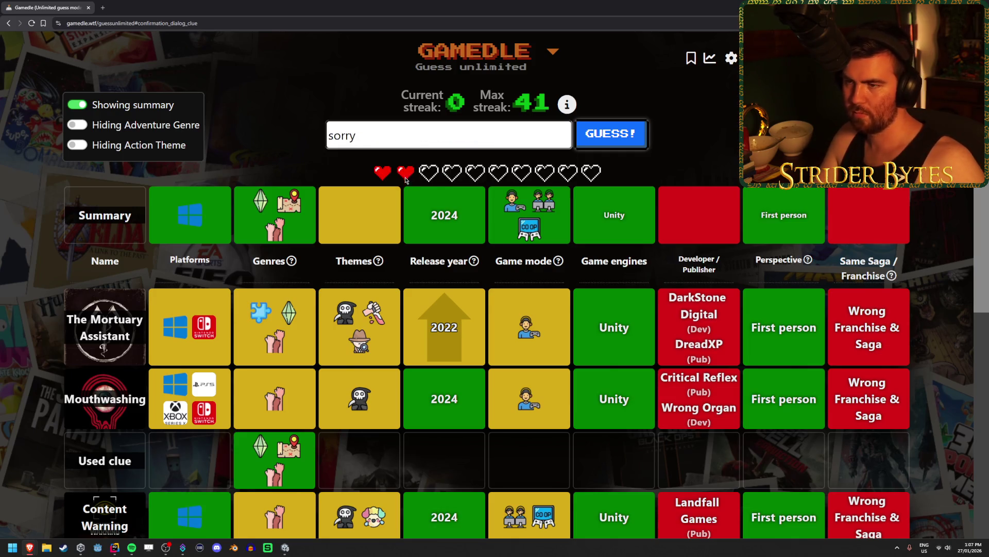
key(Tab)
key(Return)
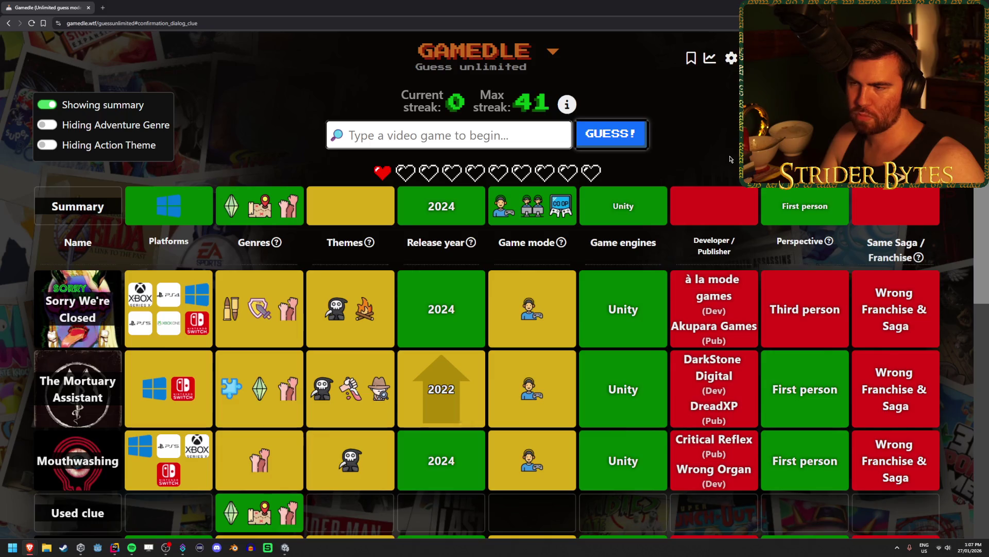
Guess No, I'm Not A Human, ending the round with Sons of the Forest revealed
text(no, i)
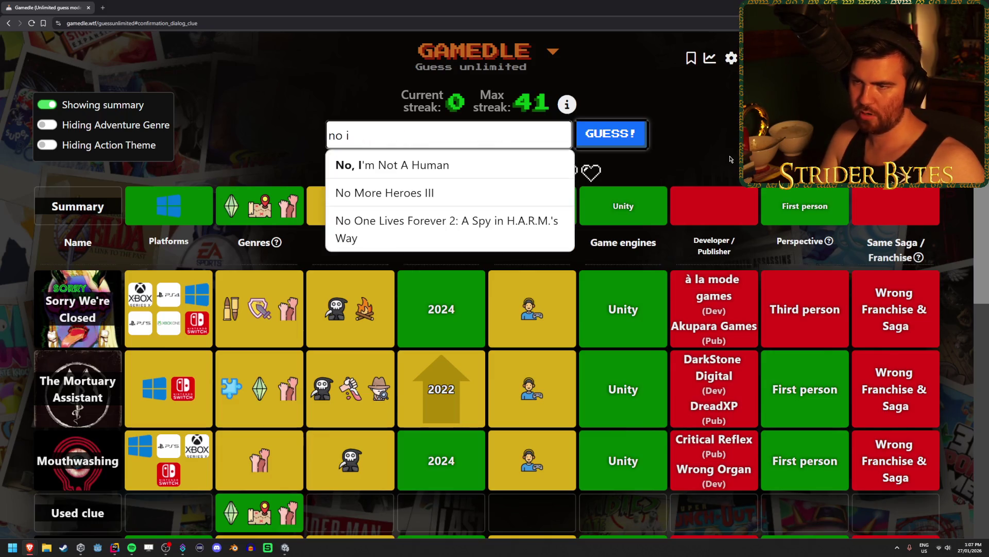
key(Return)
click(625, 142)
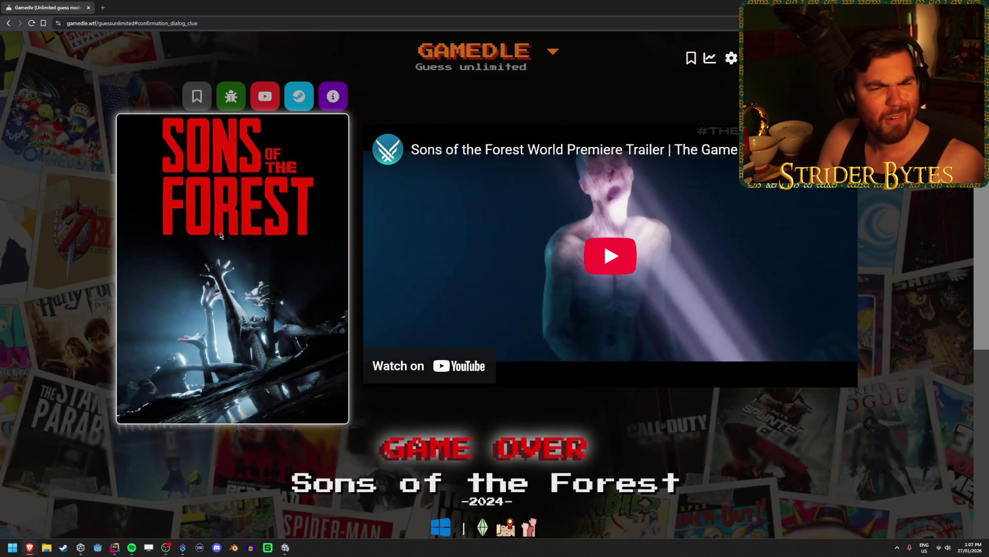
Play again after the Sons of the Forest game over and pick a difficulty for a new ten-heart round
scroll(187, 283, down, 5)
scroll(202, 297, down, 1)
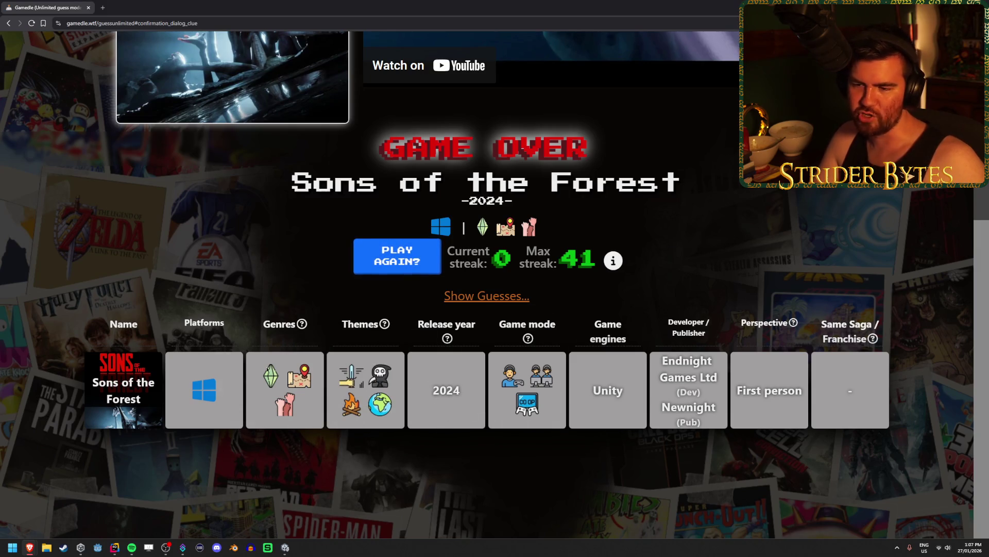
mouse_move(292, 408)
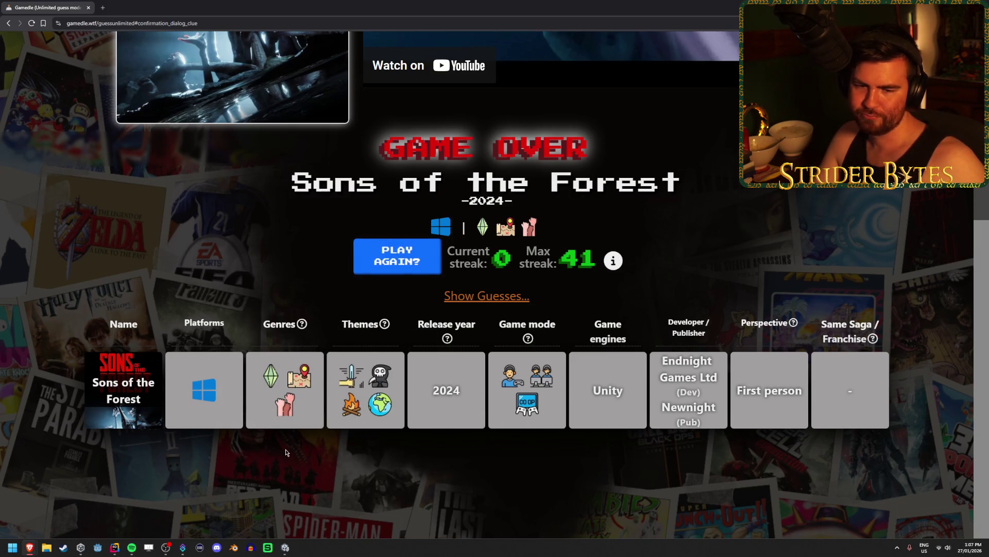
scroll(302, 440, up, 5)
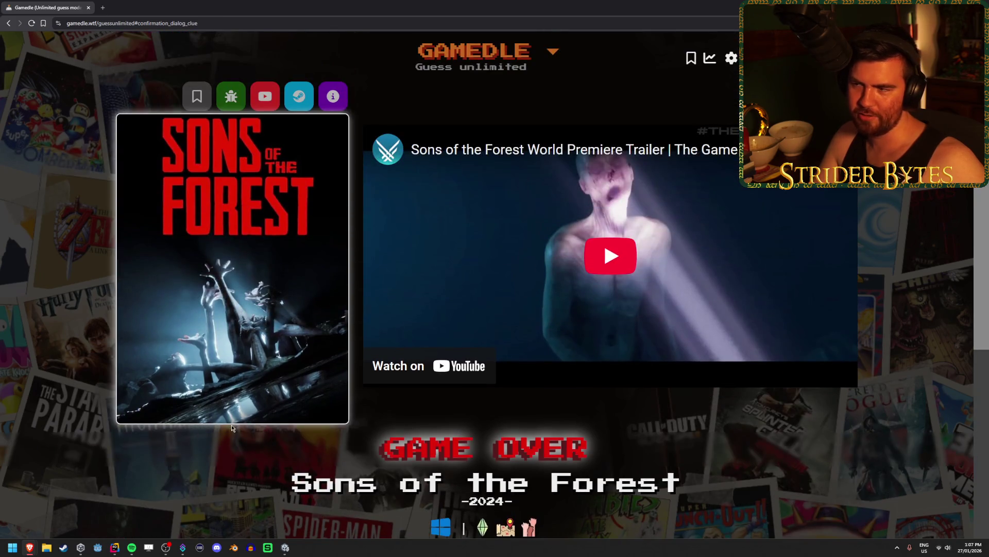
scroll(387, 527, down, 1)
click(387, 527)
click(495, 347)
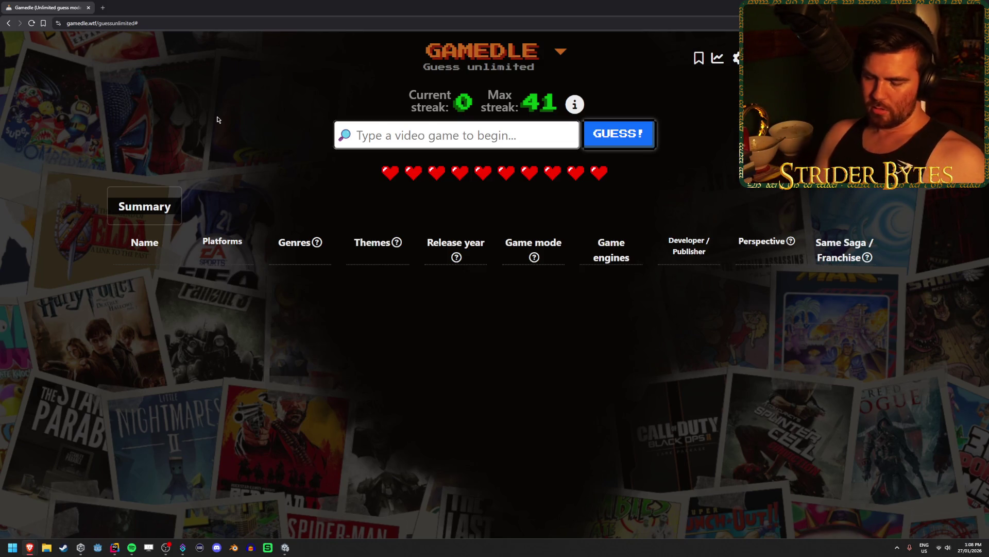
Submit The Forest as the round's first guess to reveal its clue row
text(the forest)
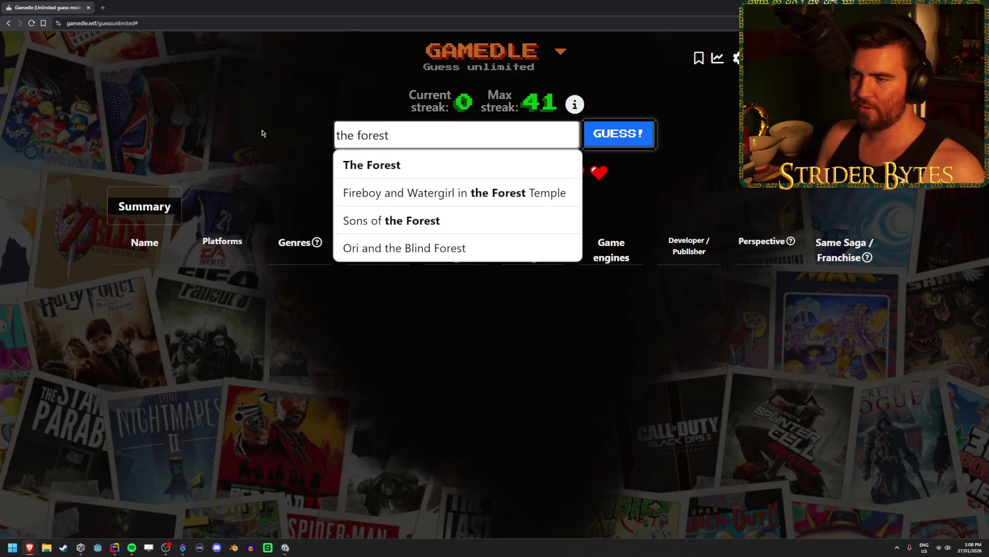
click(515, 163)
click(610, 144)
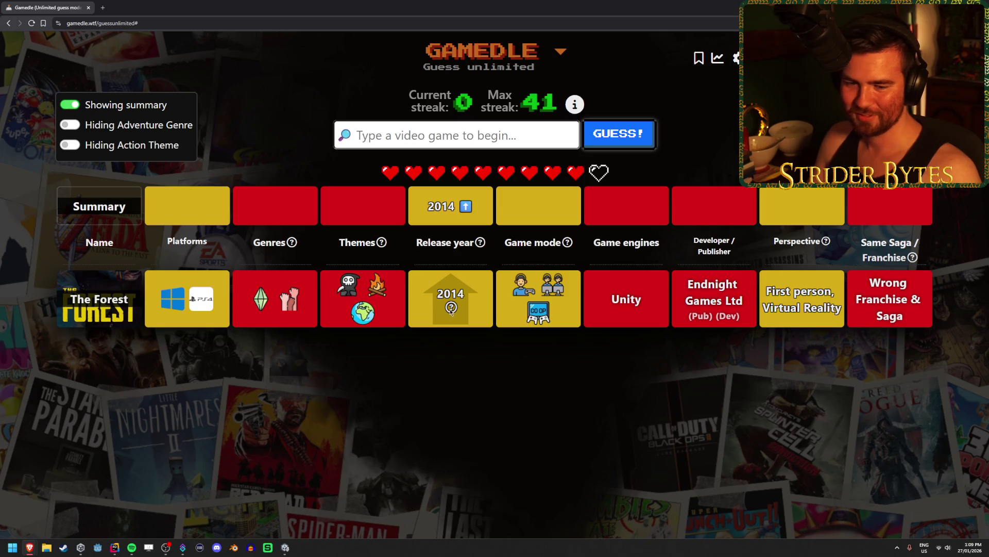
mouse_move(449, 312)
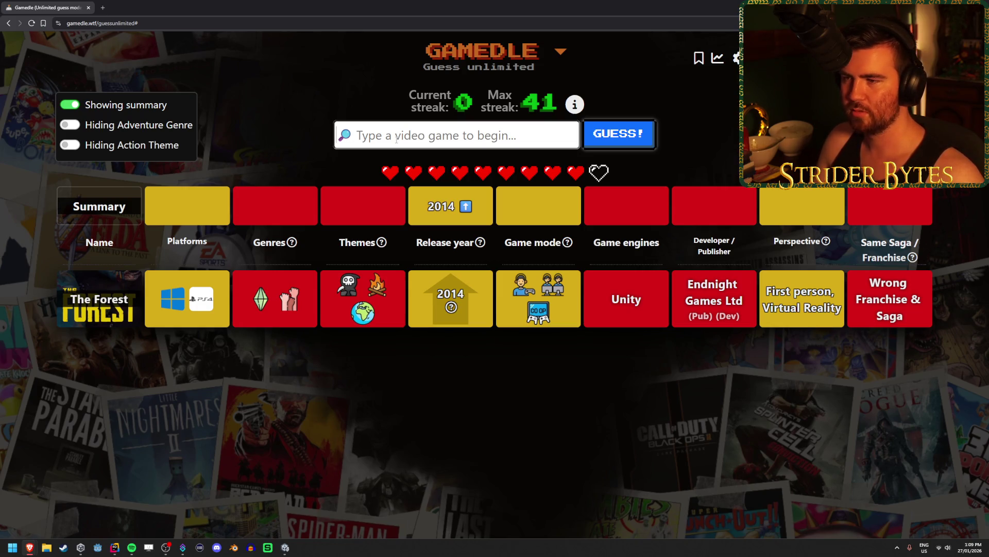
Guess Battlefield 1 from the 'battlefield' suggestions
text(battlefield)
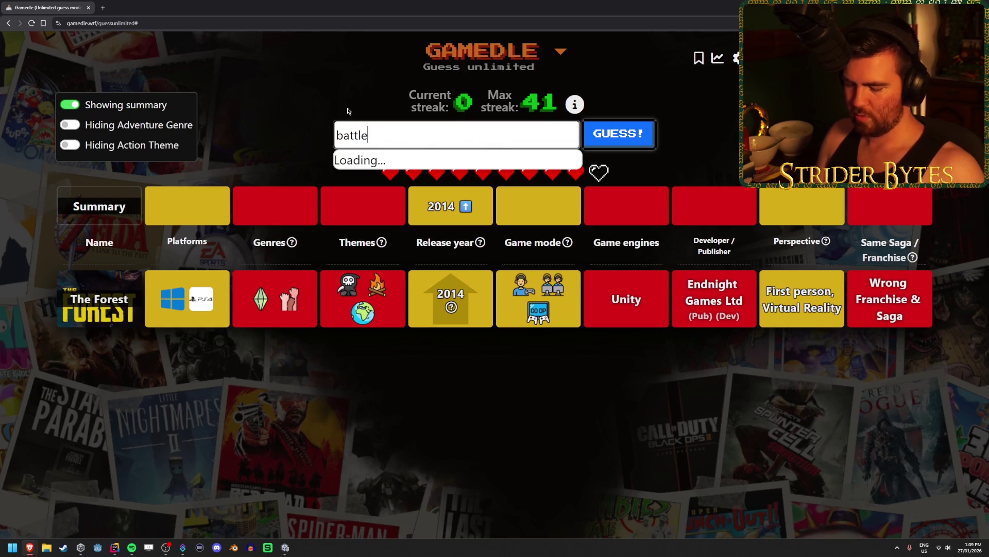
click(413, 165)
click(618, 133)
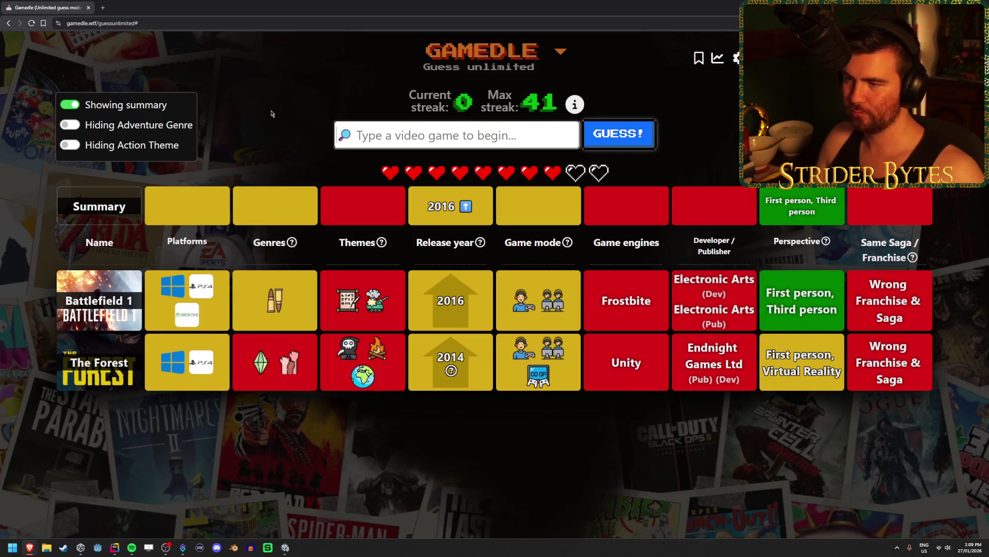
Clear the abandoned 'ca' search and return focus to the guess field
text(call of)
key(ctrl+a)
key(BackSpace)
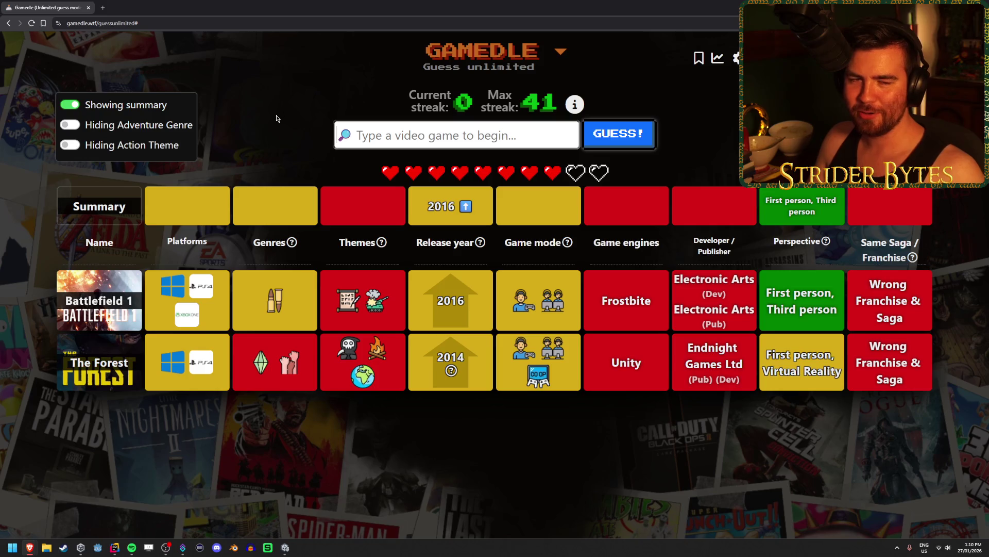
key(alt+Tab)
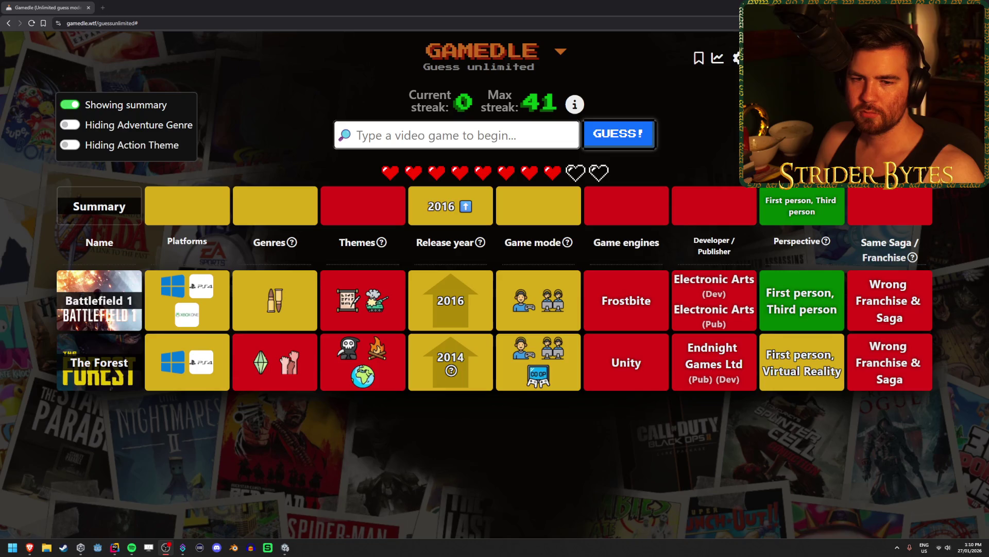
click(403, 138)
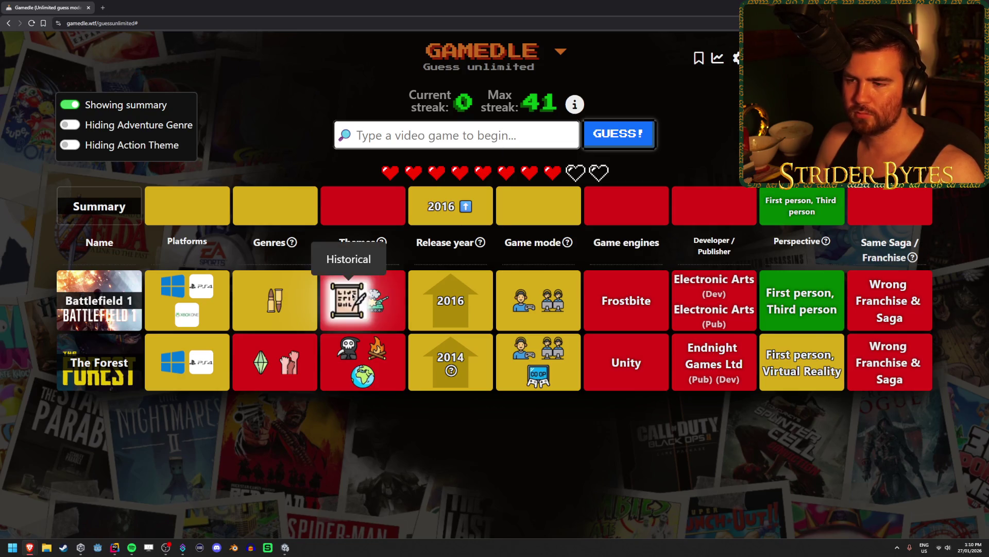
mouse_move(352, 360)
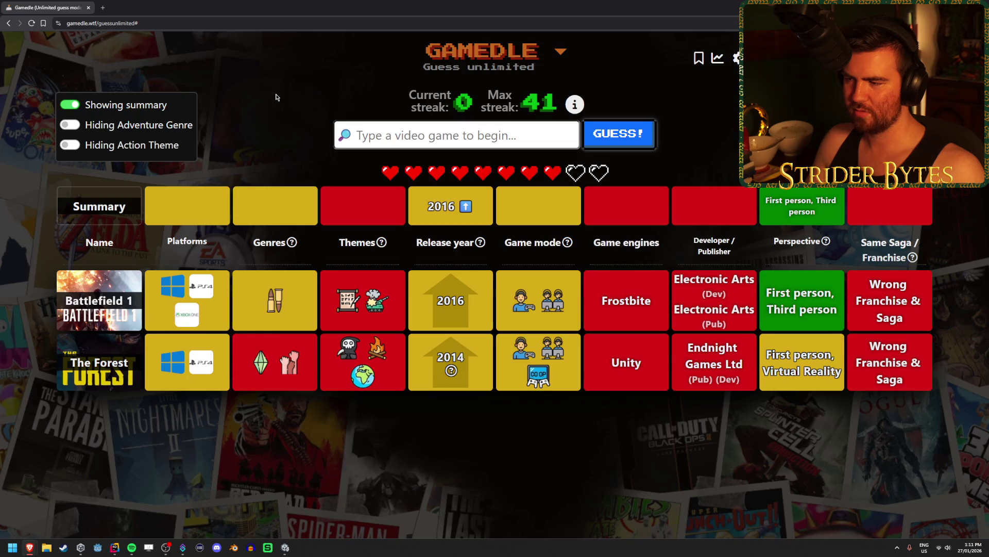
Guess Immortals of Aveum from the 'immortal' suggestions
text(immortal)
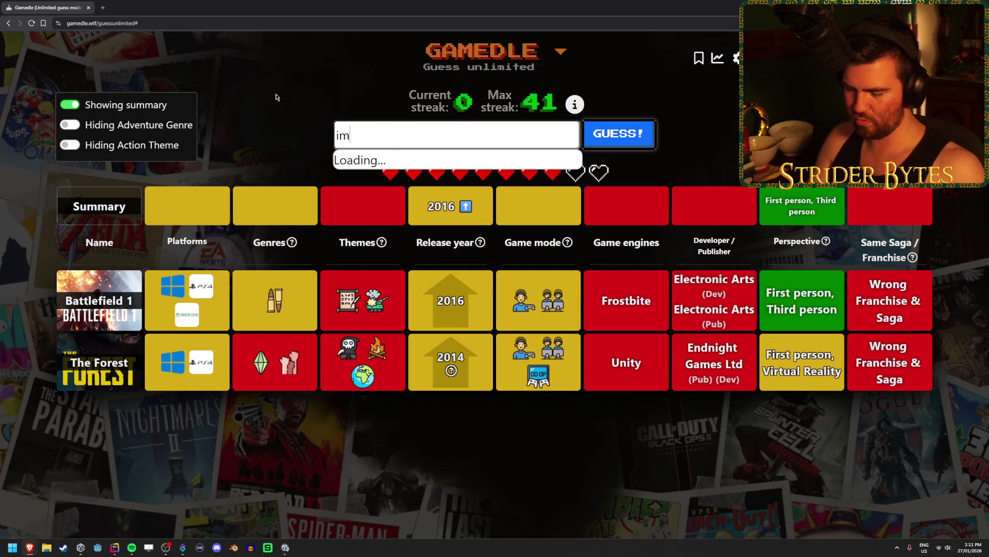
key(Down)
key(Down)
key(Down)
key(Return)
key(Return)
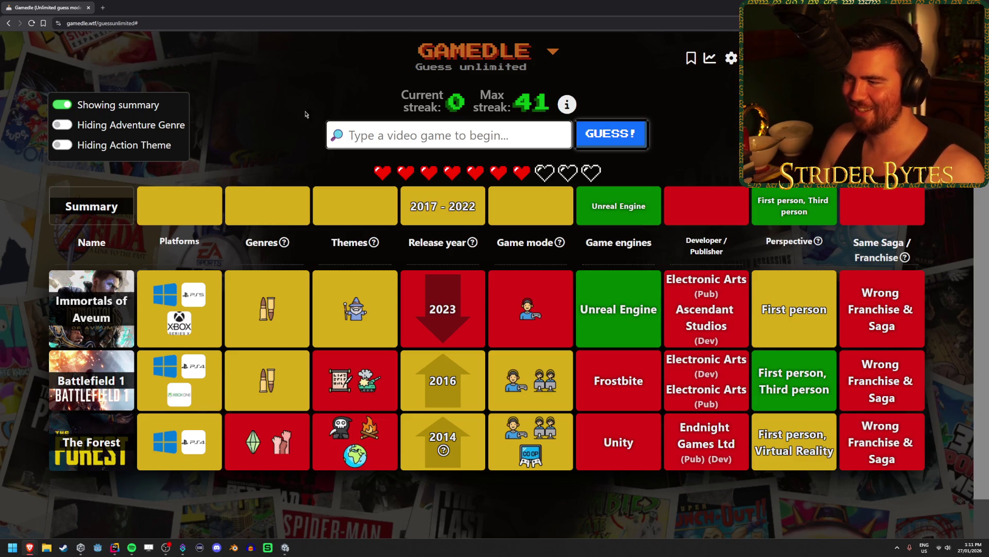
mouse_move(352, 316)
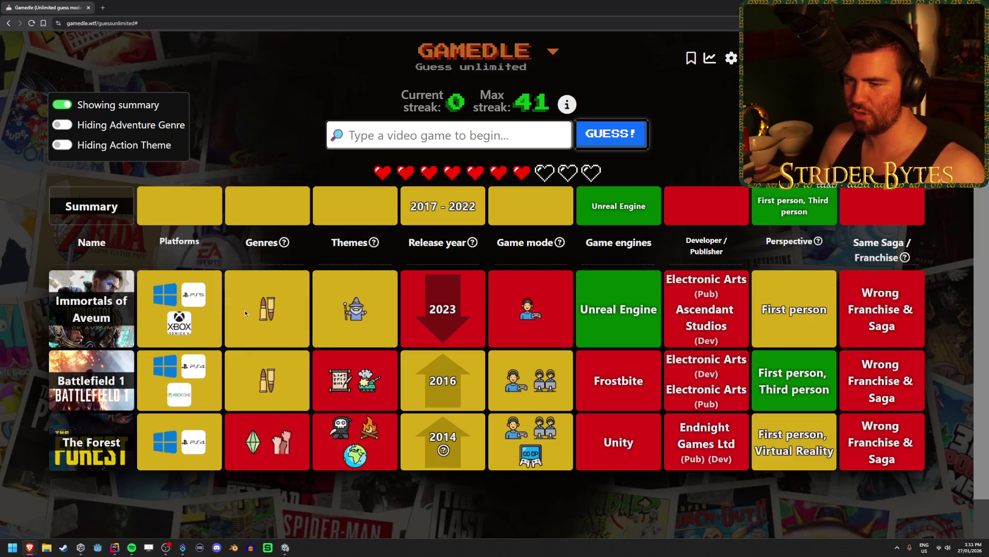
Guess VALORANT as the next game
click(442, 142)
text(valorant)
key(Return)
key(Return)
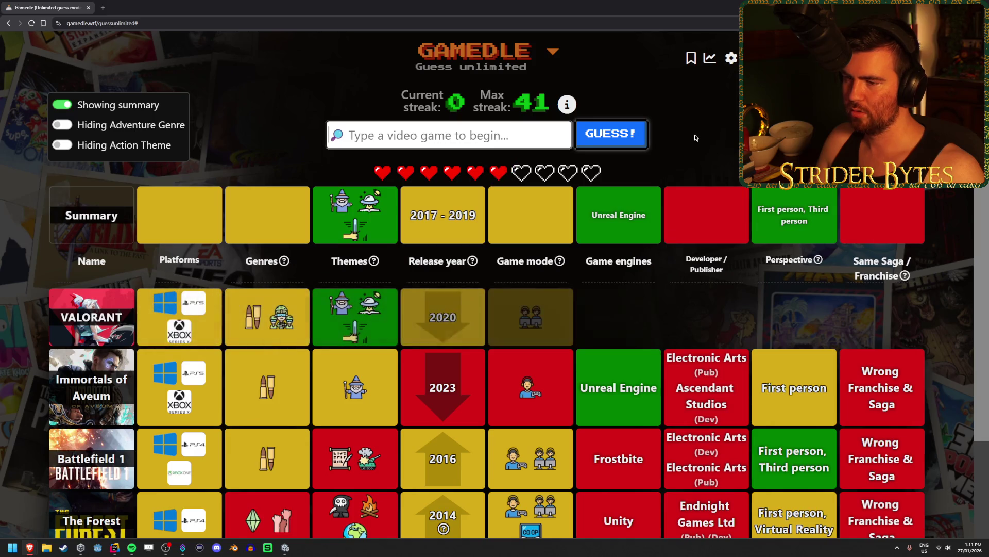
mouse_move(341, 303)
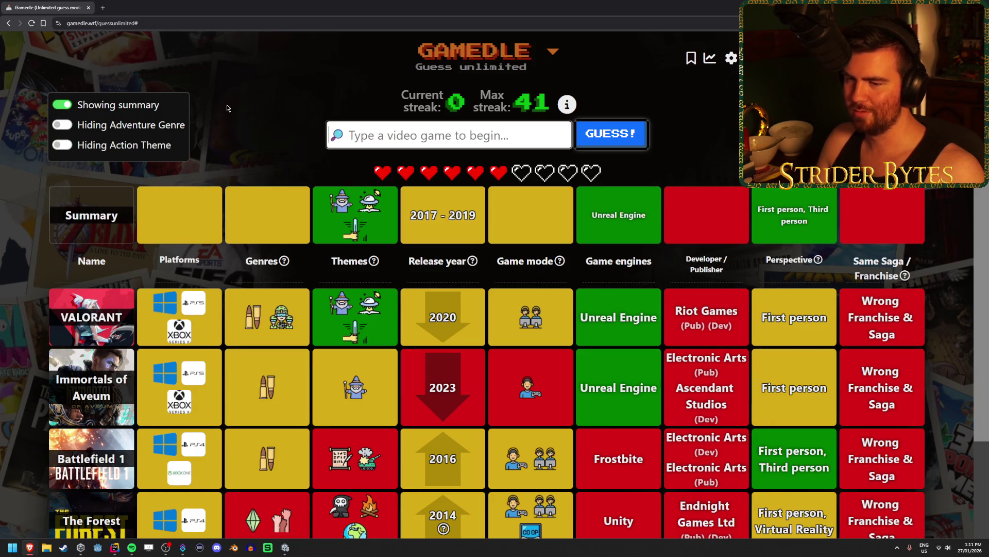
Submit Overwatch and Fortnite, then win the round by guessing Paladins (2017)
text(overwa)
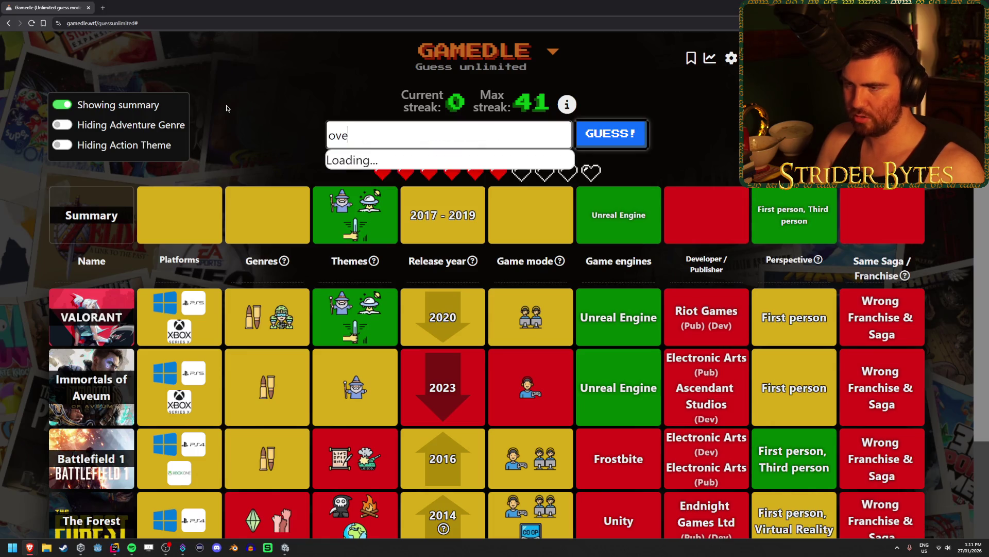
click(430, 170)
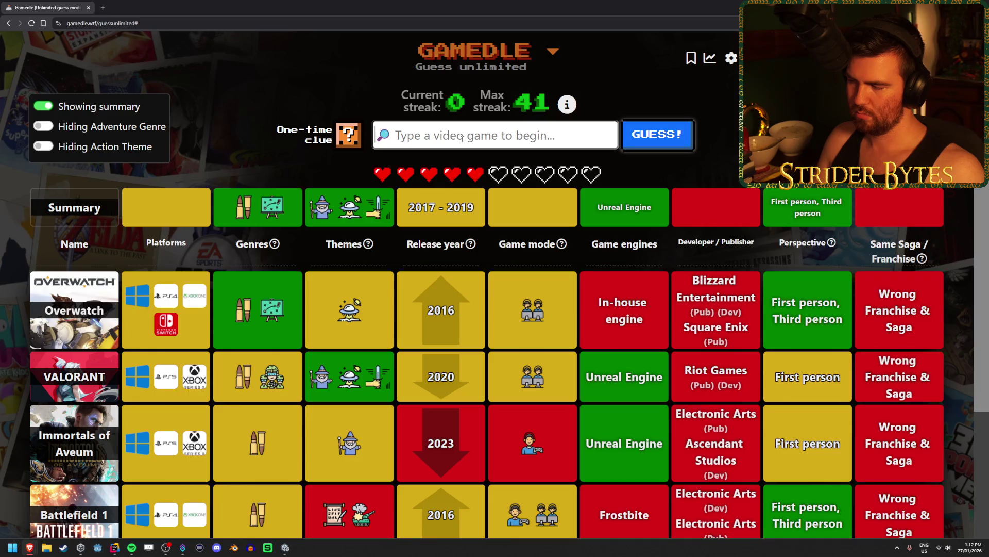
text(fortn)
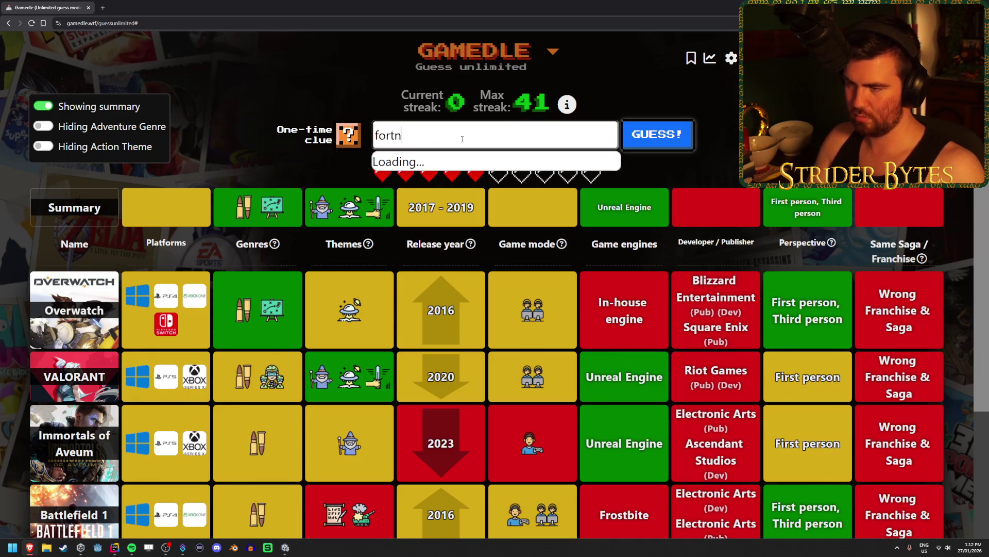
text(e)
key(Return)
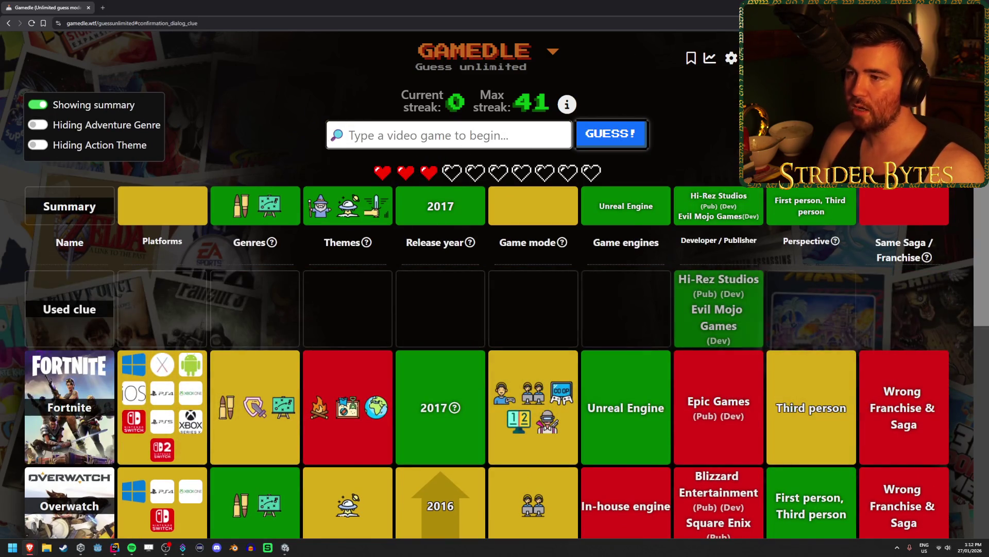
text(paladins)
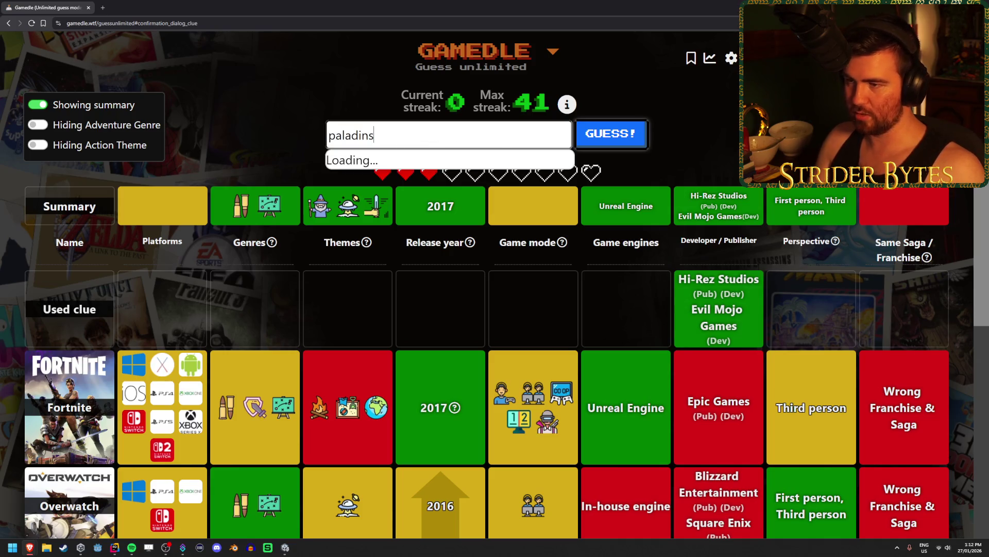
click(505, 167)
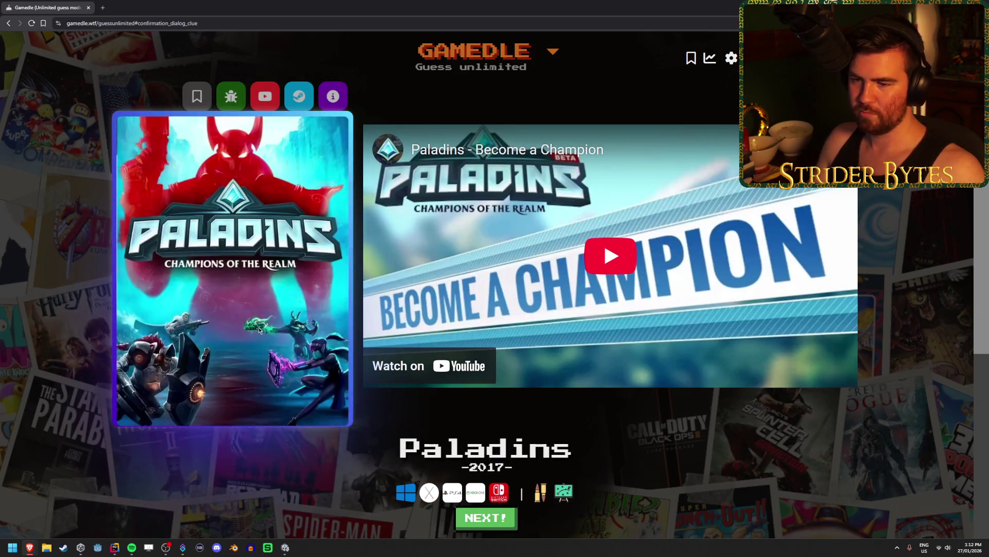
Scroll the Paladins result page, then bring the Unity editor's ShitBrickhouse scene back
scroll(259, 320, down, 5)
scroll(257, 314, up, 5)
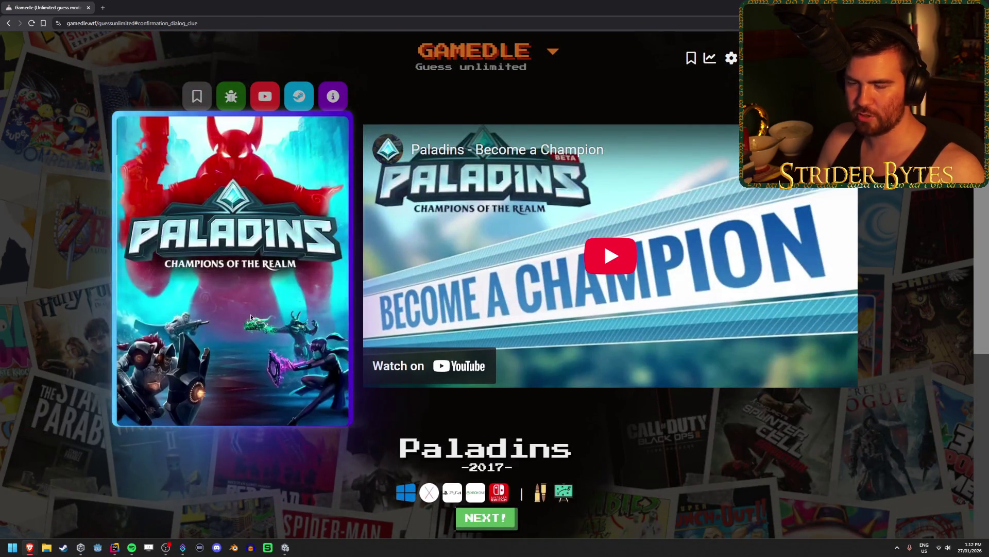
scroll(251, 319, down, 1)
scroll(249, 318, up, 1)
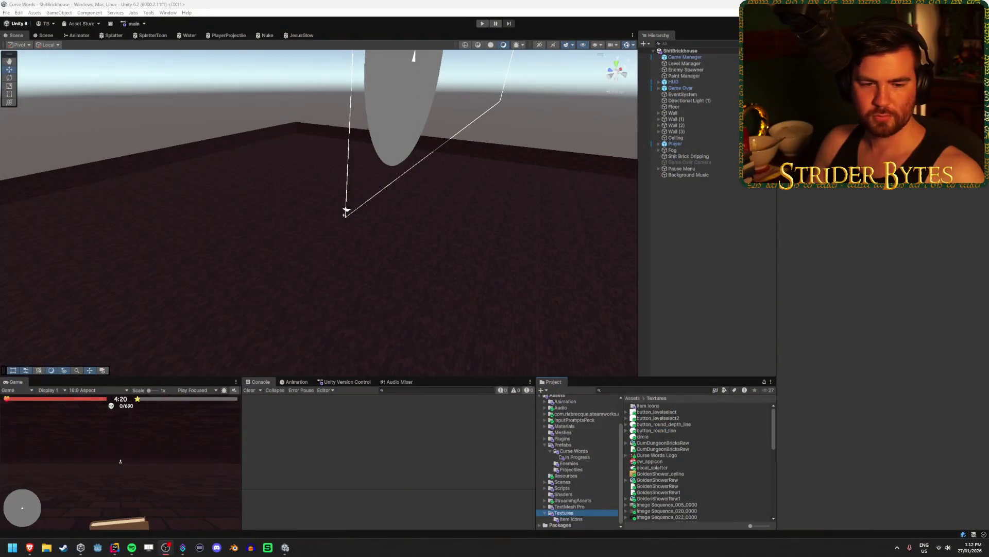
click(820, 203)
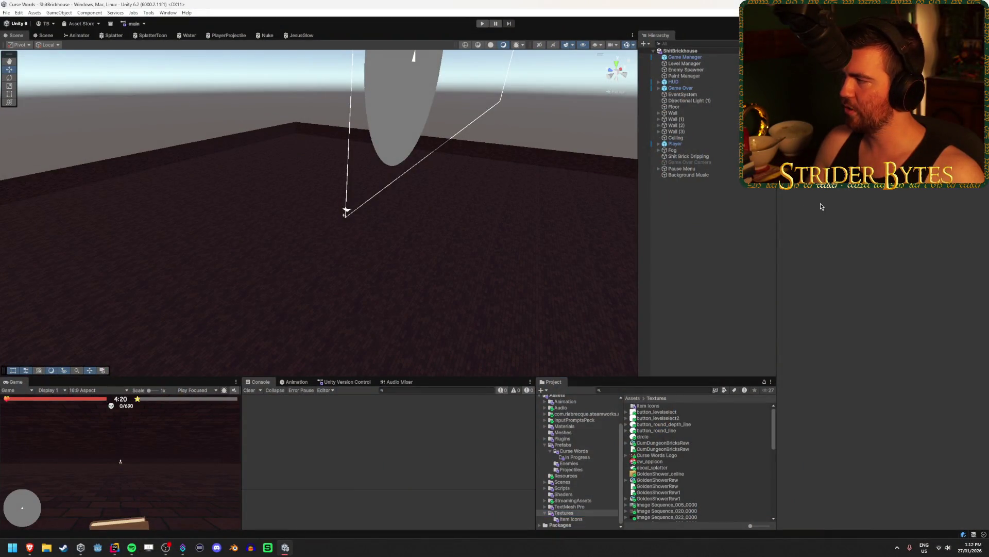
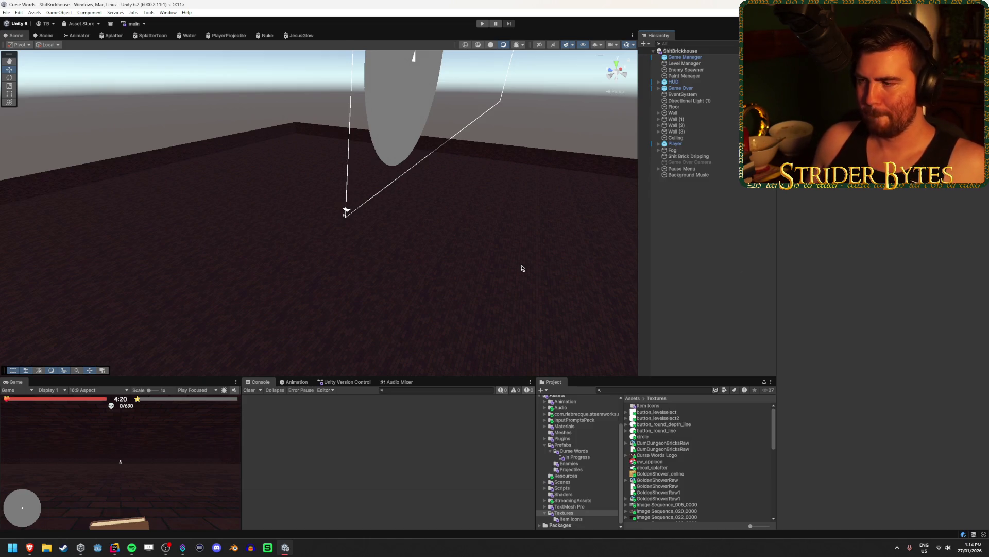
Orbit the Scene view along the brick floor so the far brick wall of the ShitBrickhouse arena is in view
mouse_move(506, 256)
mouse_down()
mouse_move(495, 258)
mouse_move(540, 265)
mouse_move(525, 232)
mouse_move(511, 232)
mouse_up()
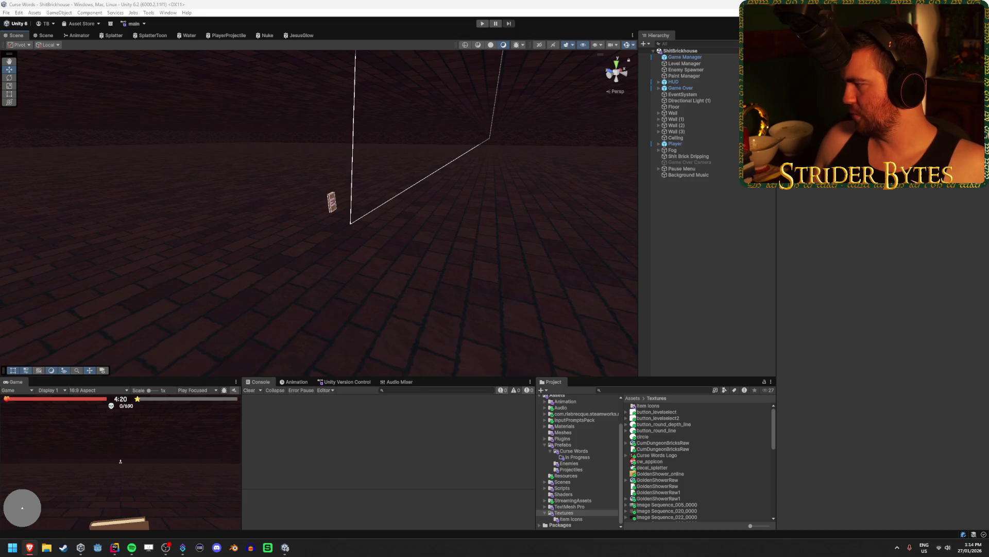
Show the Curse Words prefabs and set the Asshole prefab's Default Distance to 5
click(593, 452)
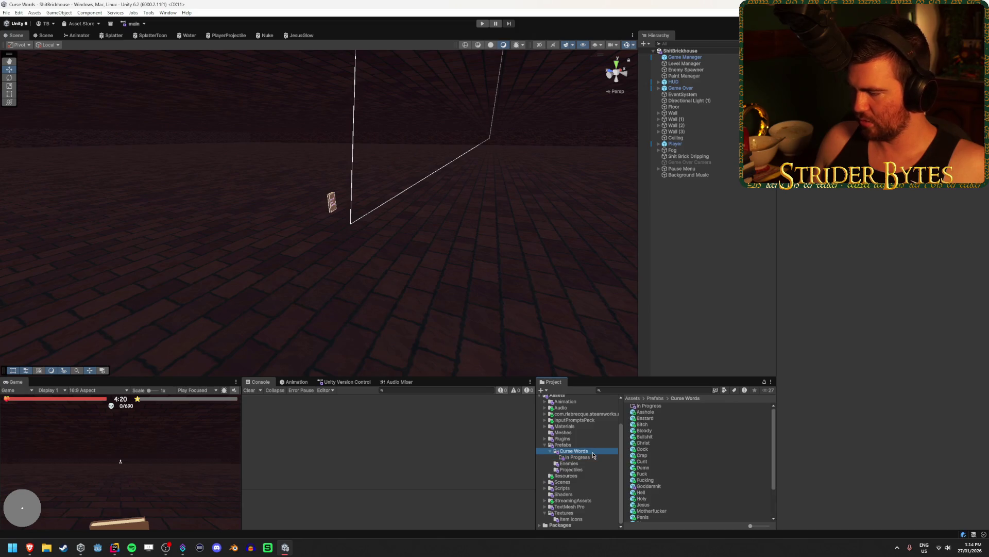
click(648, 486)
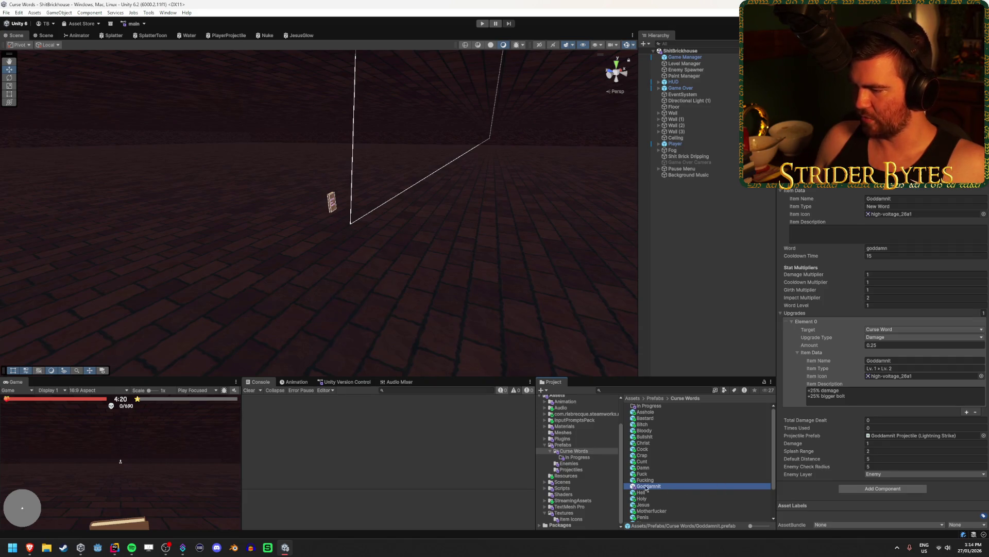
click(648, 412)
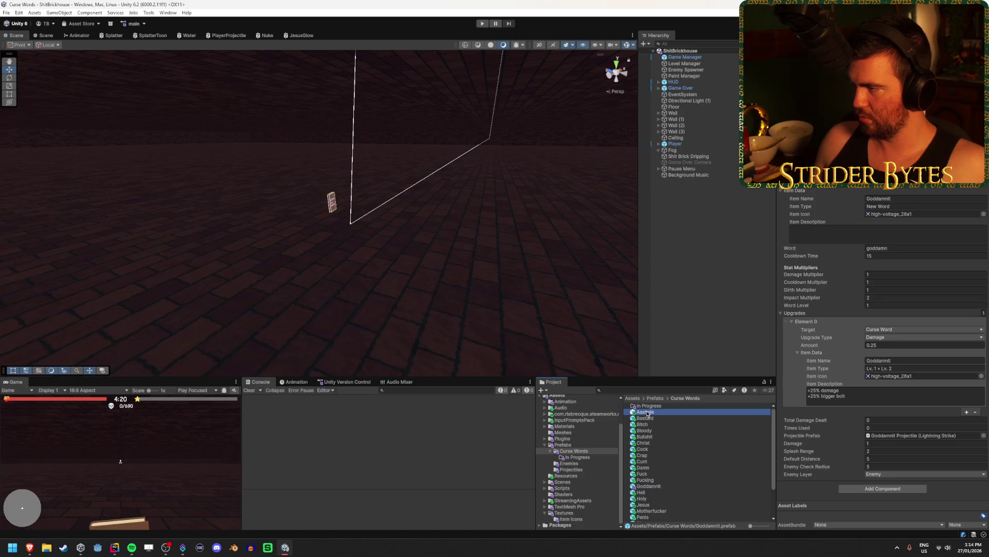
click(898, 457)
text(5)
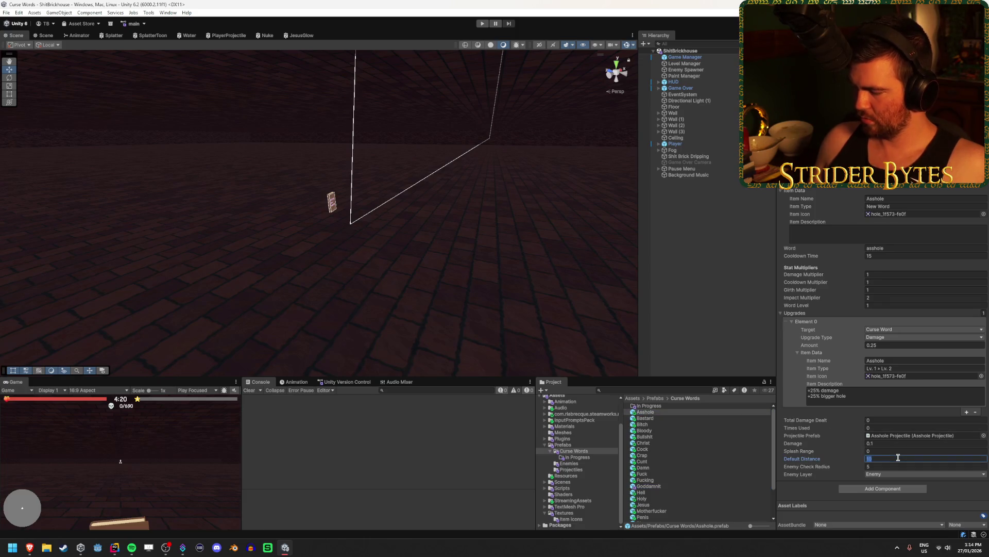
Set the Christ prefab's Default Distance to 5
click(648, 425)
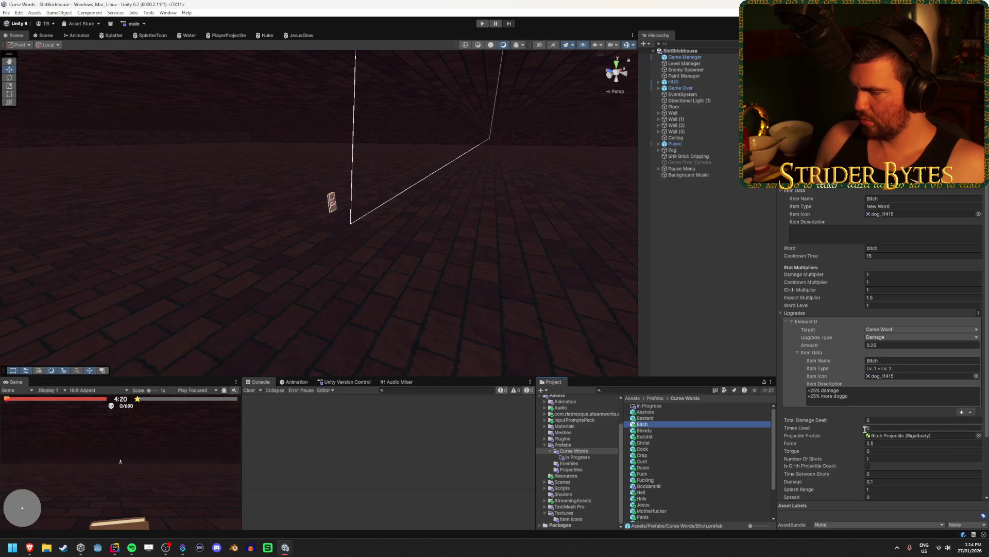
scroll(865, 429, down, 2)
scroll(858, 454, down, 2)
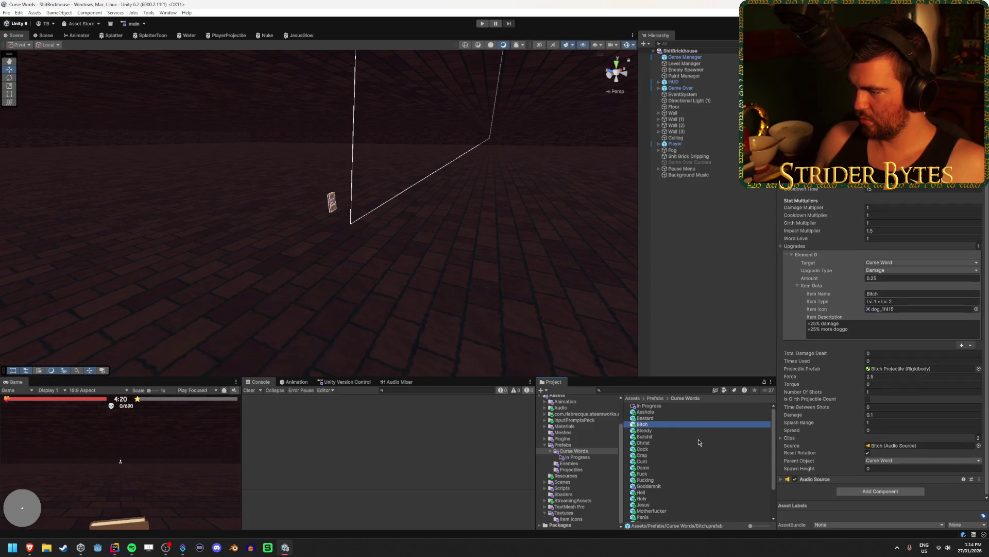
click(663, 431)
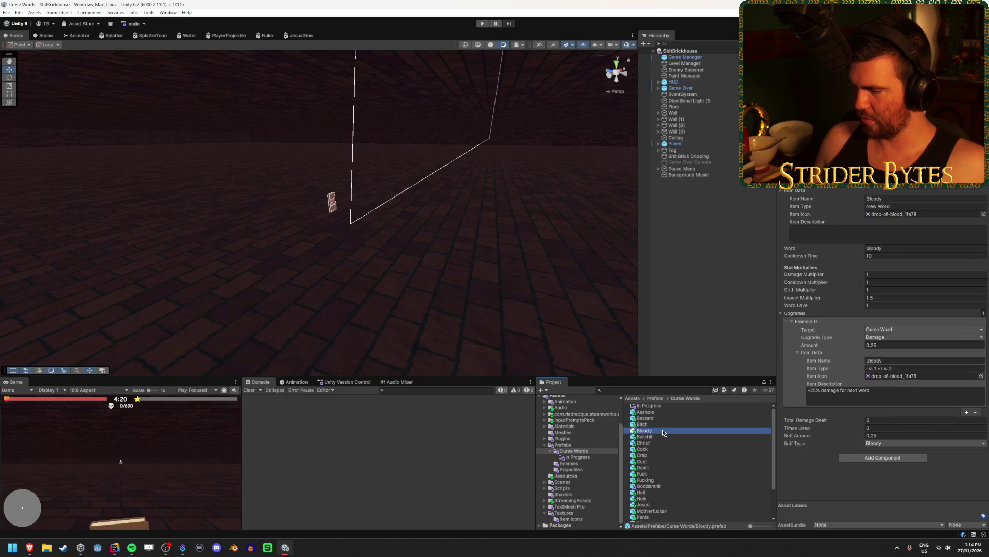
click(656, 442)
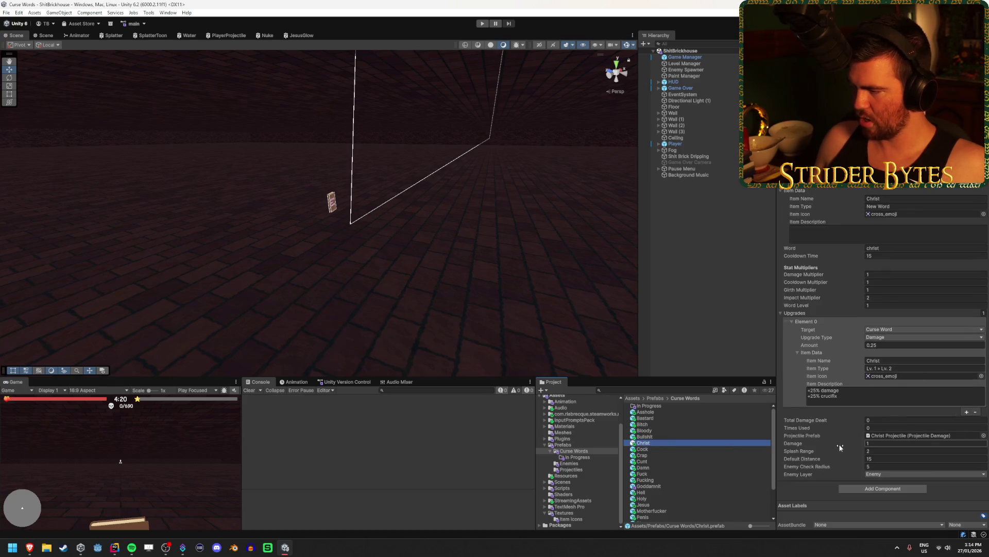
click(885, 459)
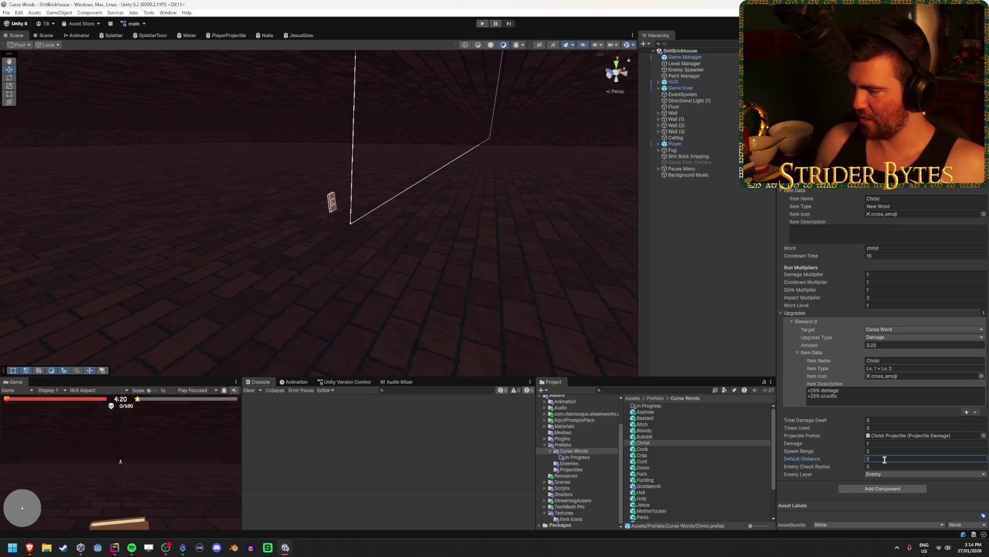
text(5)
key(Return)
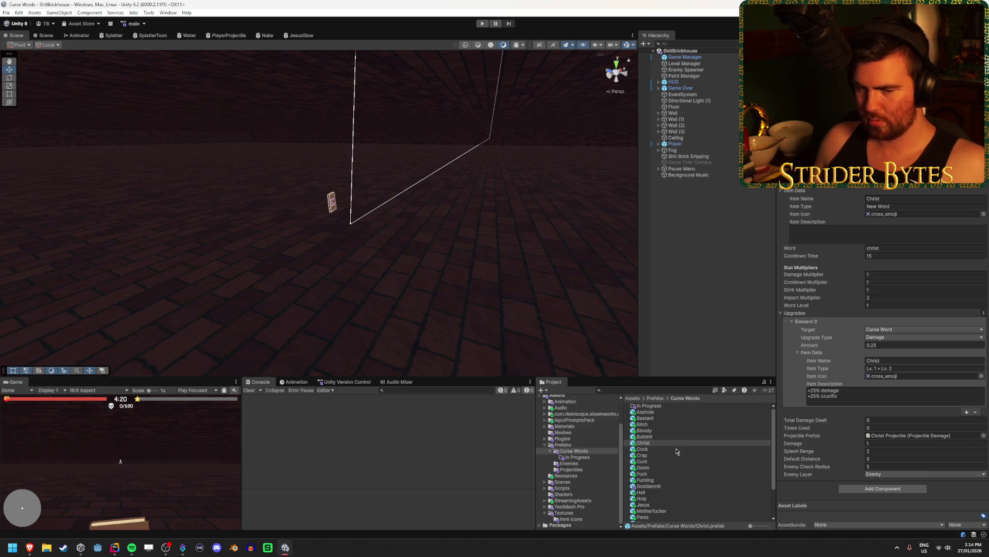
Set Default Distance to 5 on the Hell and Motherfucker prefabs
click(677, 450)
scroll(676, 450, down, 3)
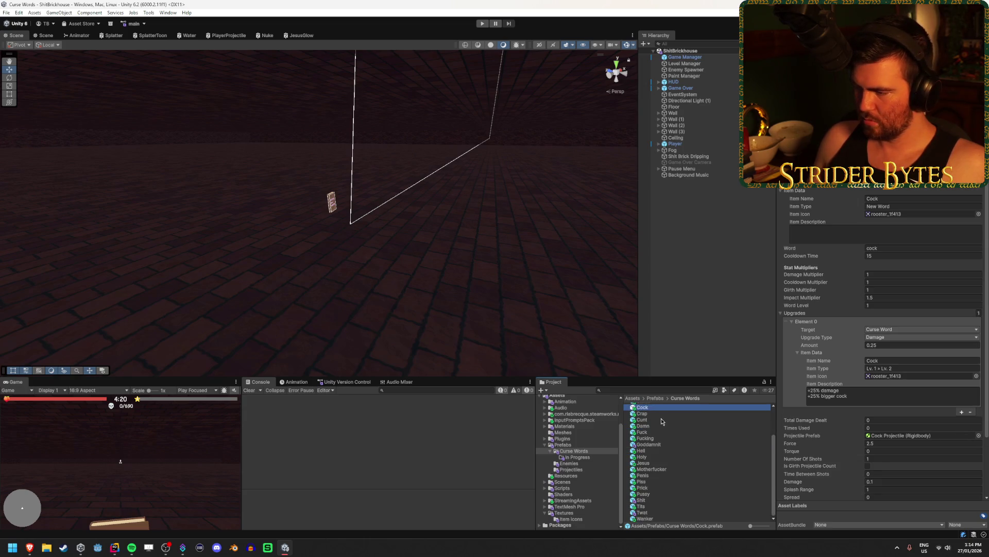
click(653, 450)
click(881, 458)
text(5)
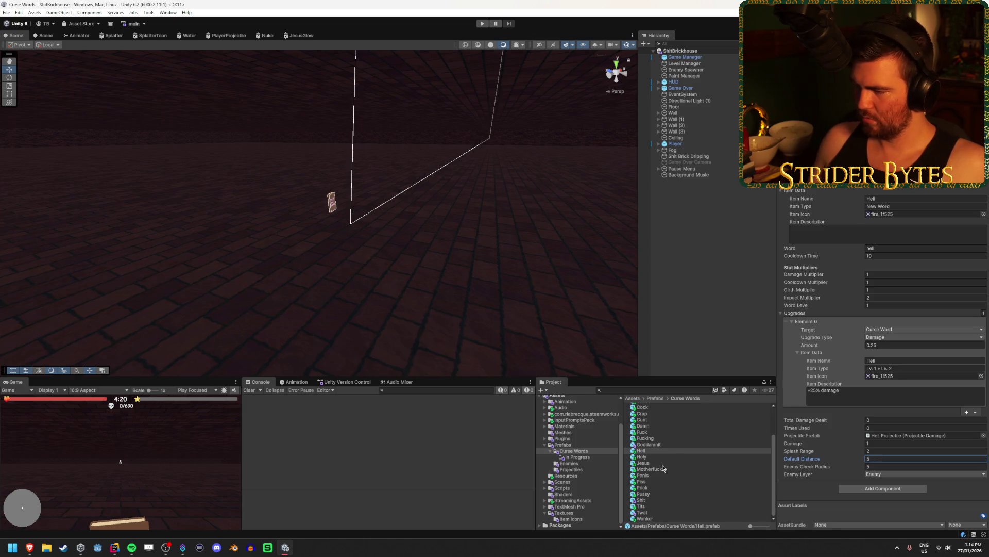
click(662, 469)
click(882, 459)
text(5)
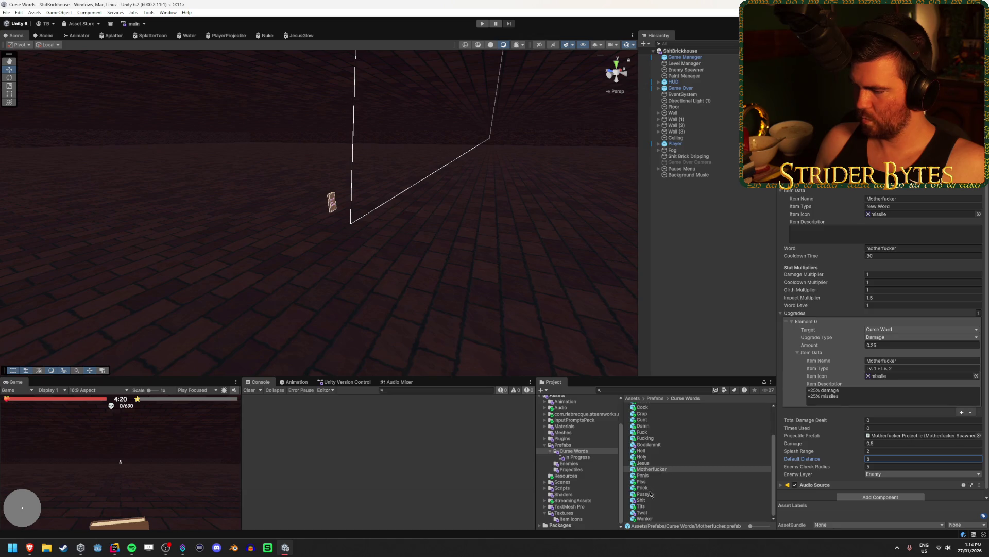
Set the Wanker prefab's Default Distance to 5, then clear the prefab selection
click(644, 519)
click(922, 458)
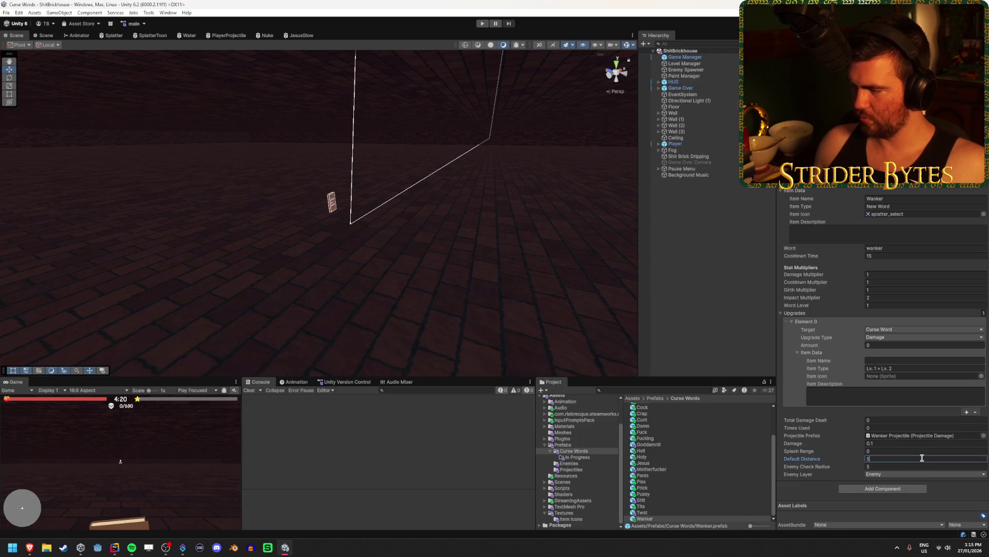
key(Return)
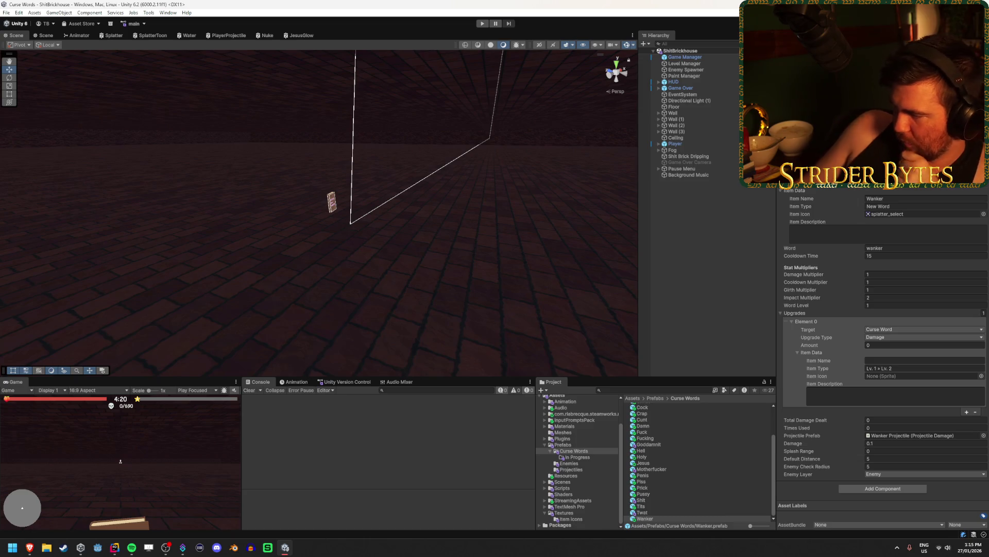
key(alt+Tab)
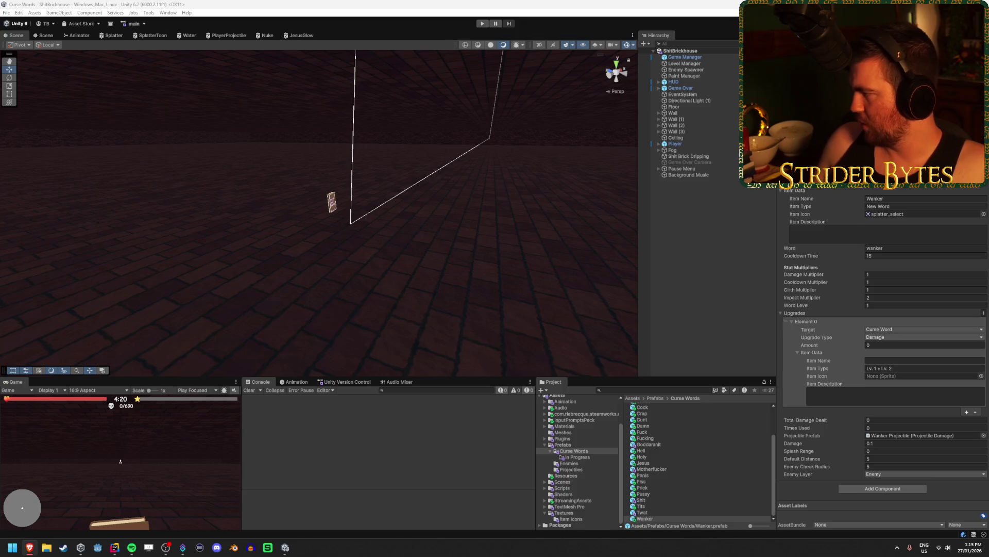
click(724, 223)
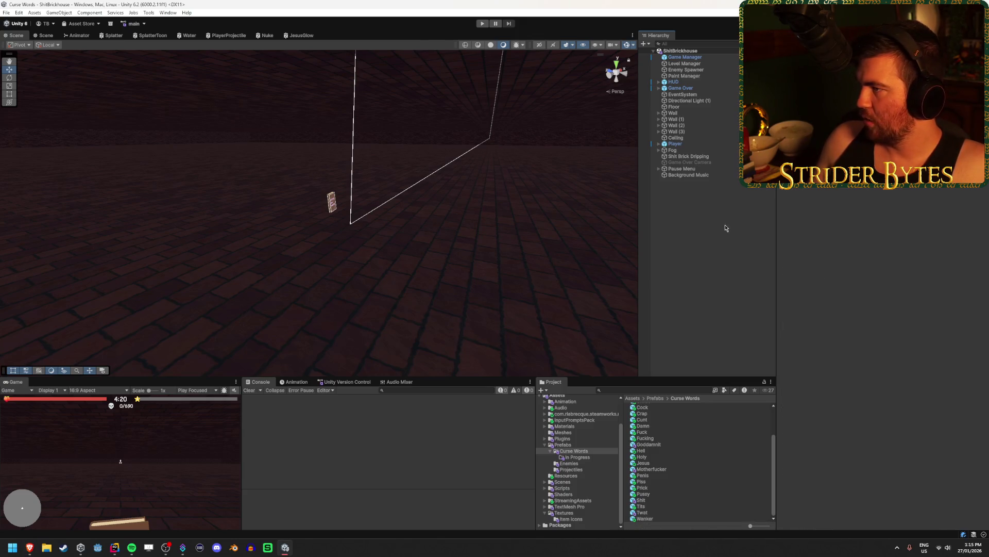
Open the Game Manager prefab and set Level Up Thresholds Element 0 Y to 1
click(688, 57)
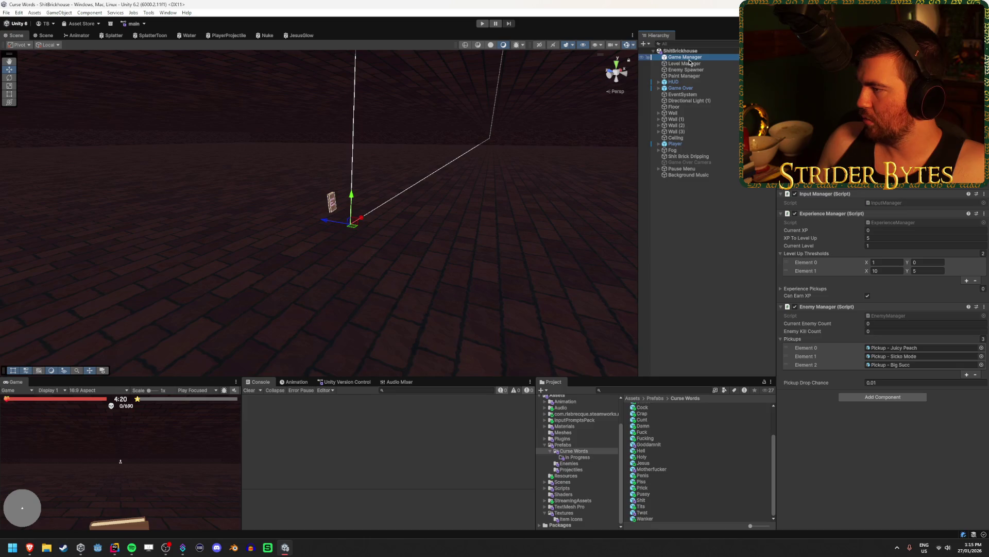
click(736, 57)
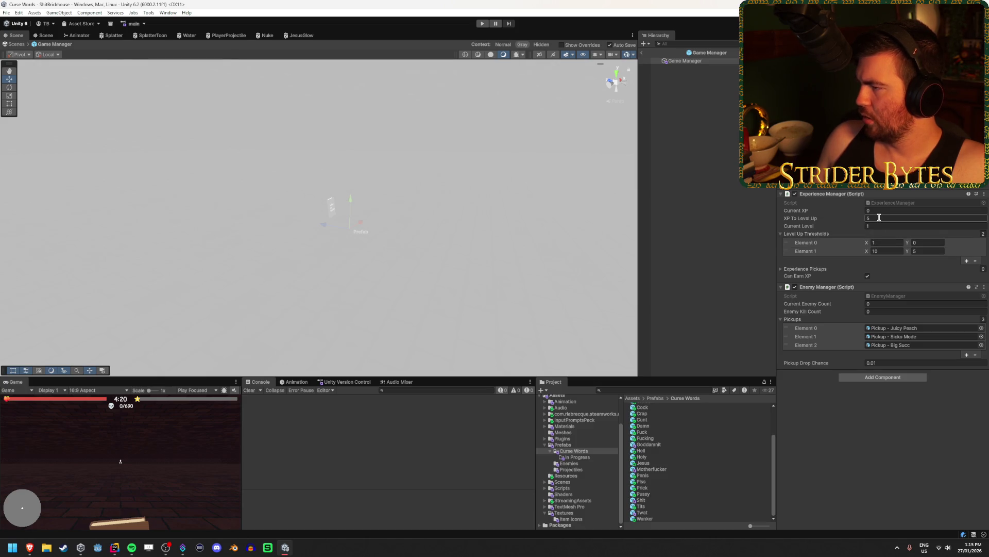
click(913, 251)
text(5)
click(927, 251)
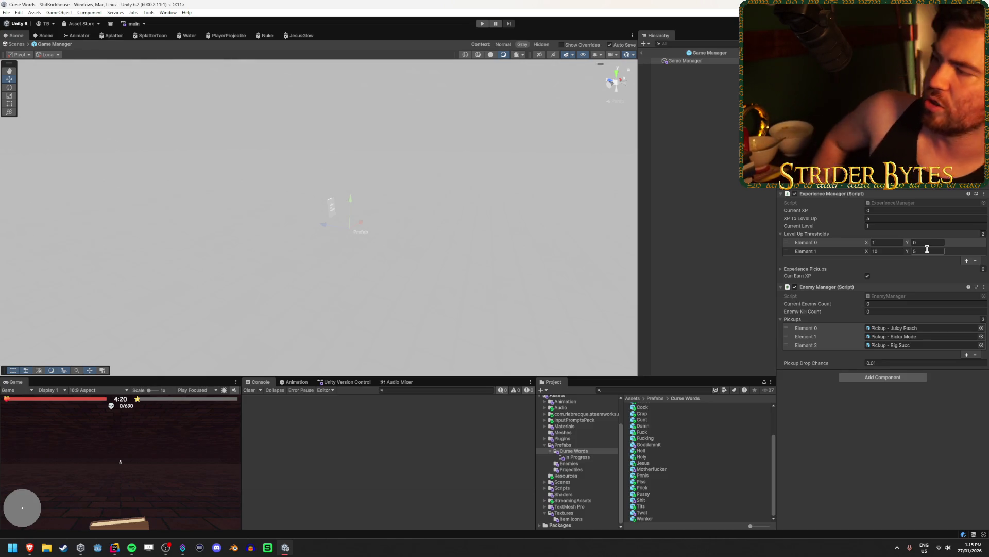
click(923, 243)
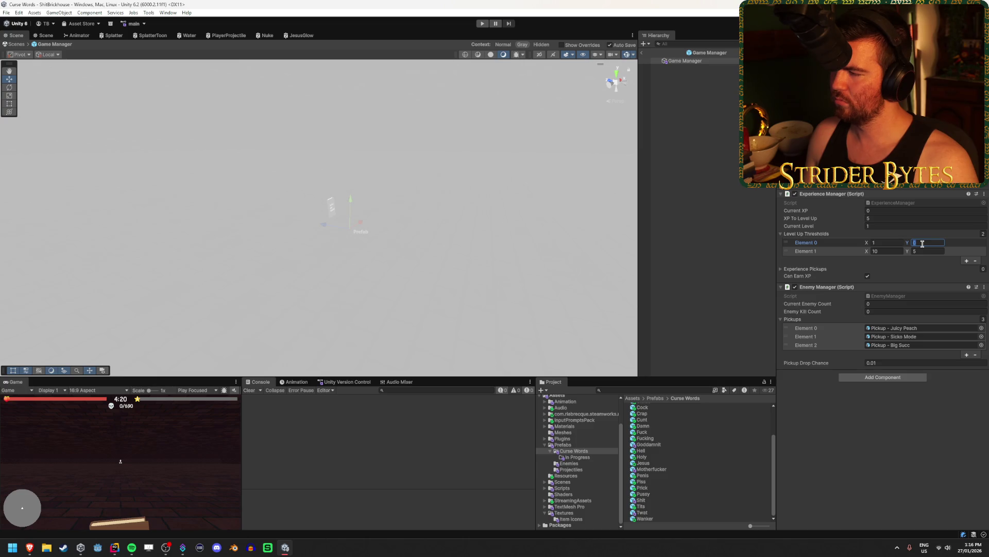
text(2)
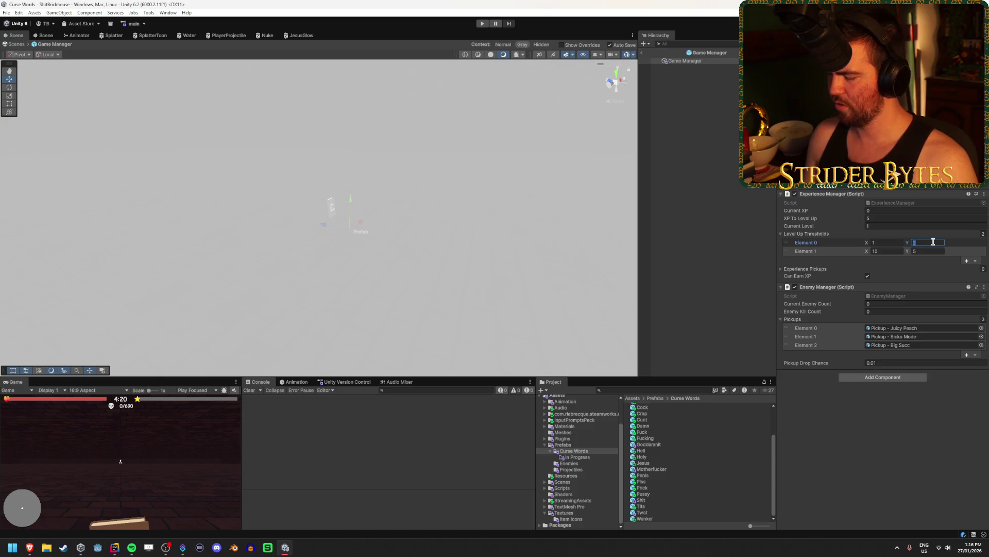
key(alt+Tab)
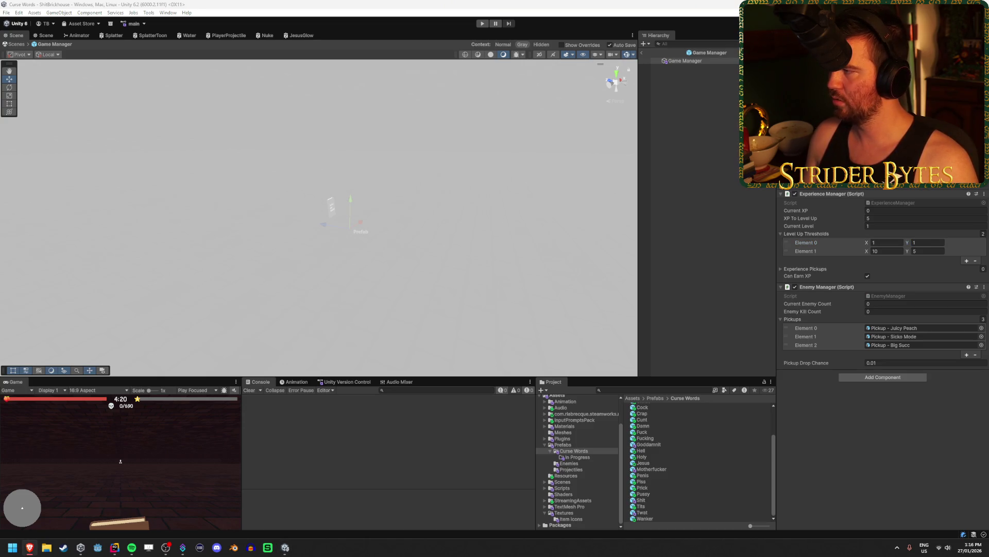
click(972, 246)
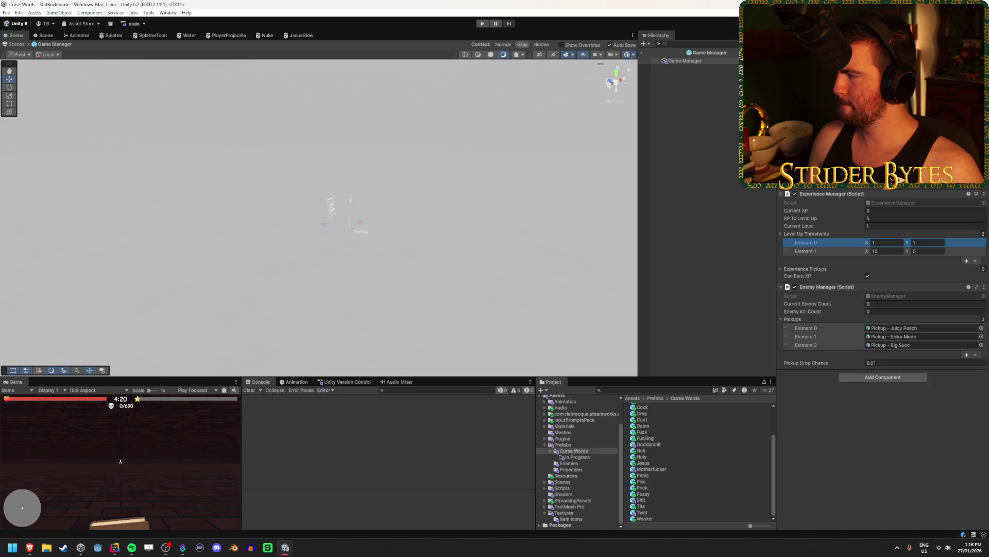
key(alt+Tab)
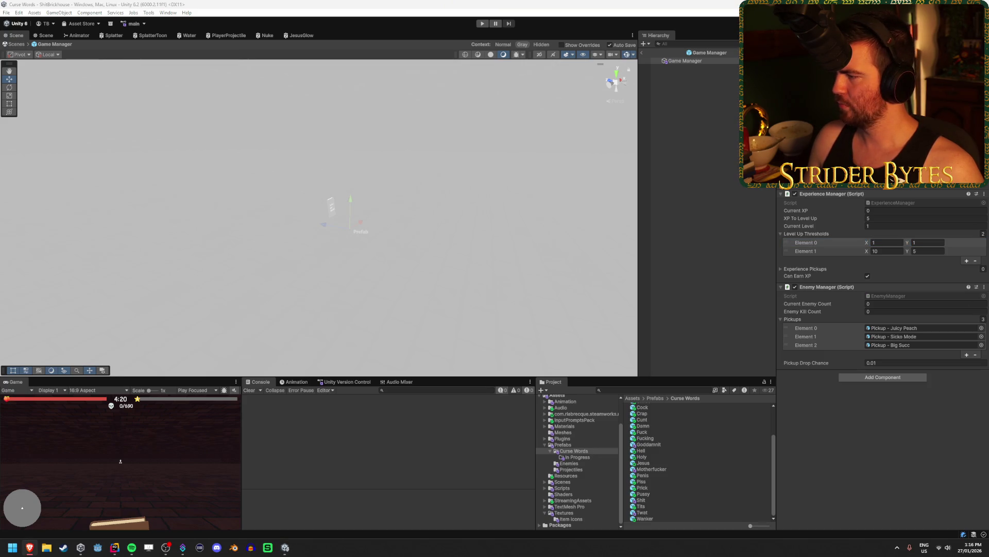
Browse to the Scenes folder and open the Shitshow scene
click(579, 512)
click(573, 518)
click(571, 488)
click(570, 494)
click(563, 488)
click(562, 482)
click(649, 474)
double_click(651, 473)
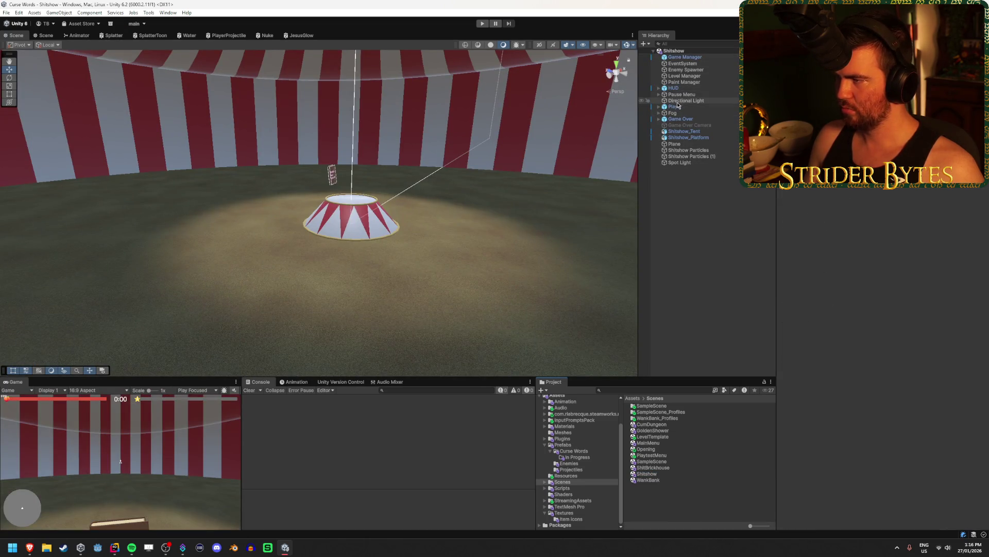
Delete Big Succ from the Game Manager's Pickups list, then load the WankBank scene
click(692, 58)
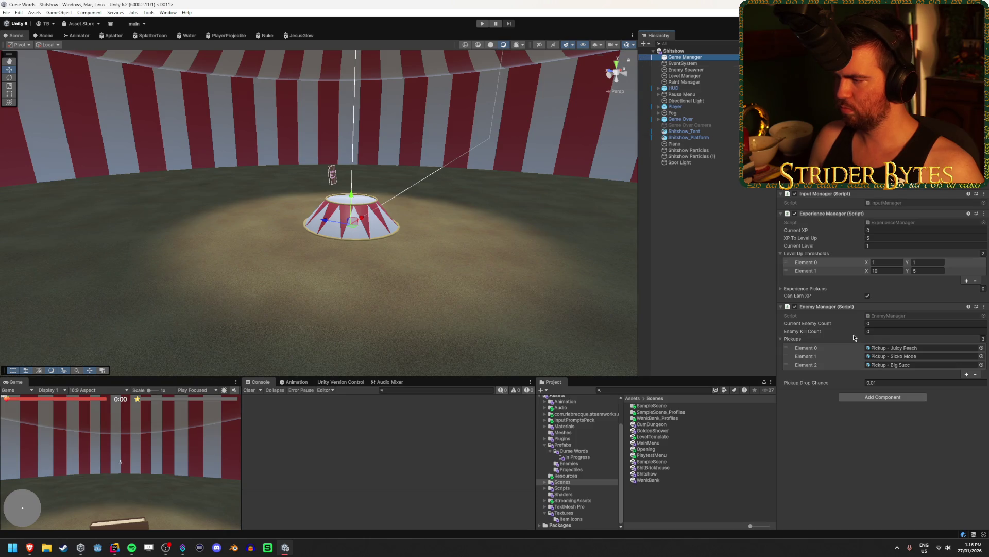
click(976, 375)
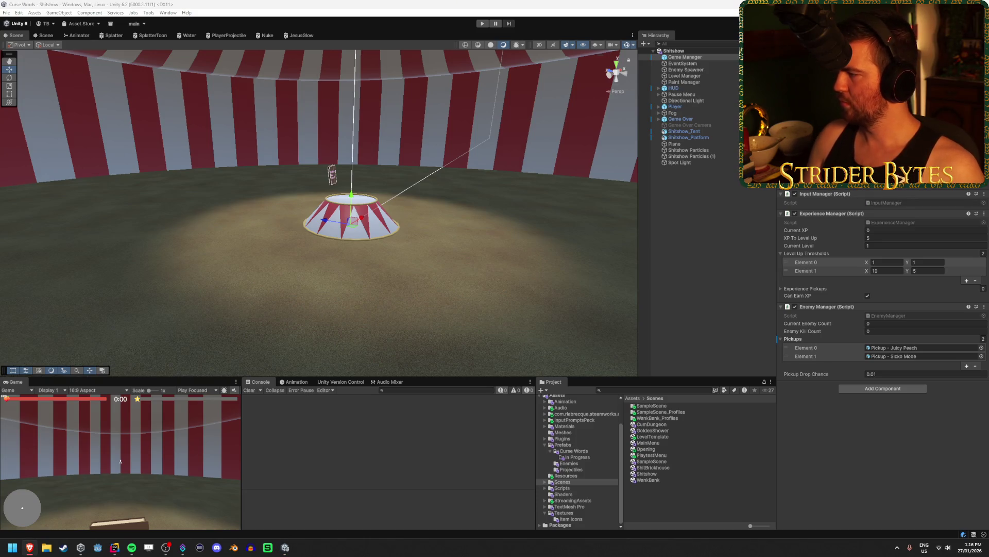
click(649, 480)
double_click(649, 480)
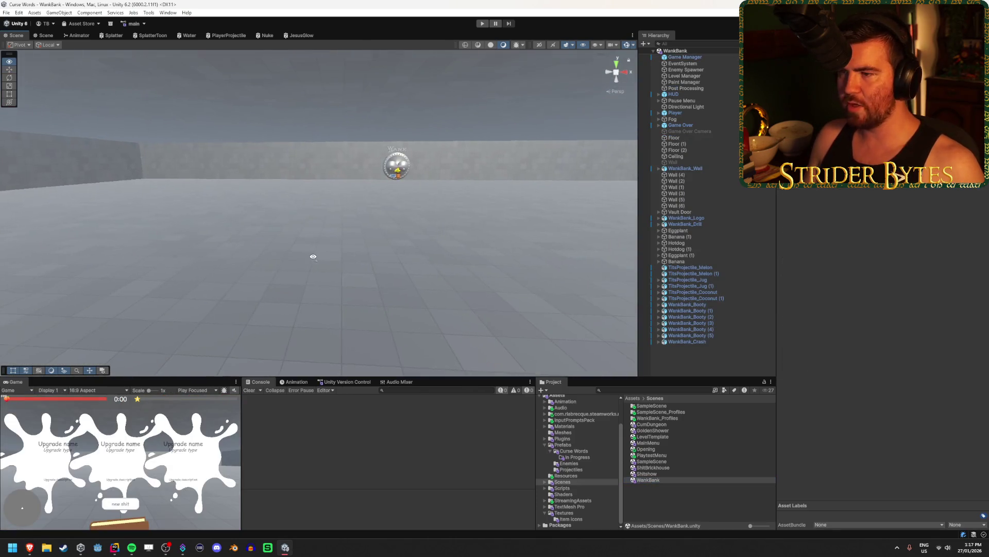
Expand HUD and Level Up Screen in the Hierarchy and select Option Holder
click(659, 94)
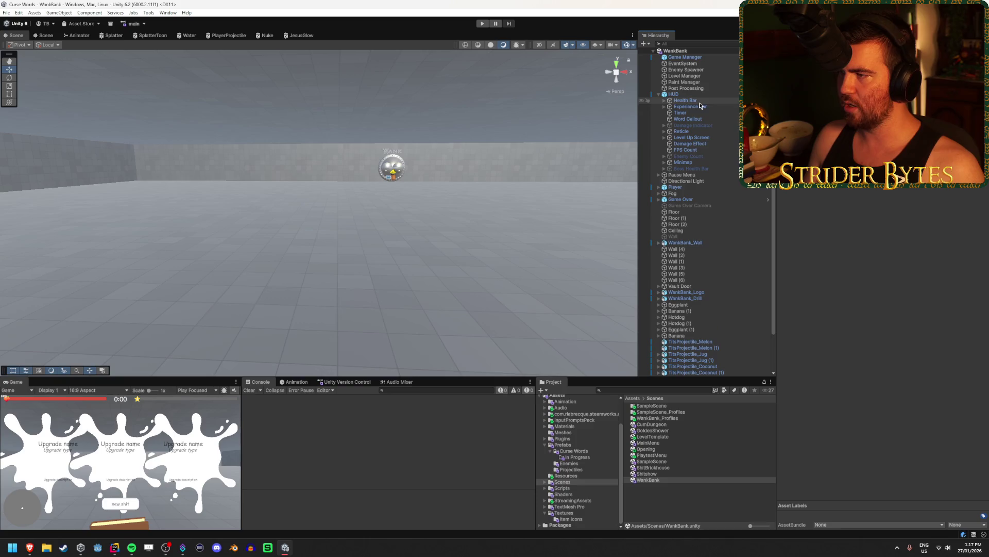
click(665, 137)
click(708, 145)
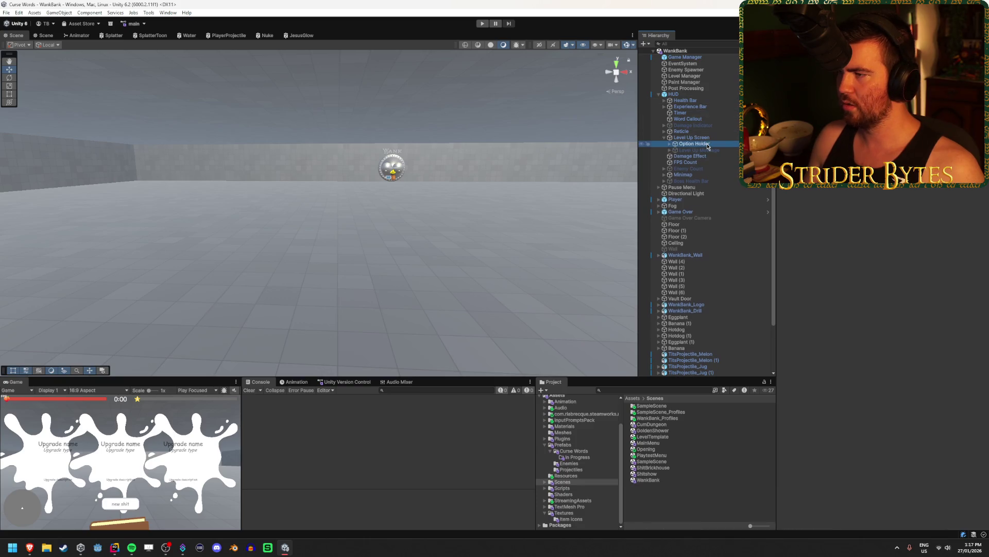
Frame WankBank_Wall in the Scene view, then start and stop a play-mode test
mouse_move(361, 221)
mouse_down()
mouse_move(374, 228)
mouse_move(378, 219)
mouse_up()
click(441, 214)
mouse_move(442, 213)
mouse_down()
mouse_move(317, 217)
mouse_move(287, 236)
mouse_move(176, 203)
mouse_move(405, 238)
mouse_move(276, 230)
mouse_move(389, 240)
mouse_up()
key(f)
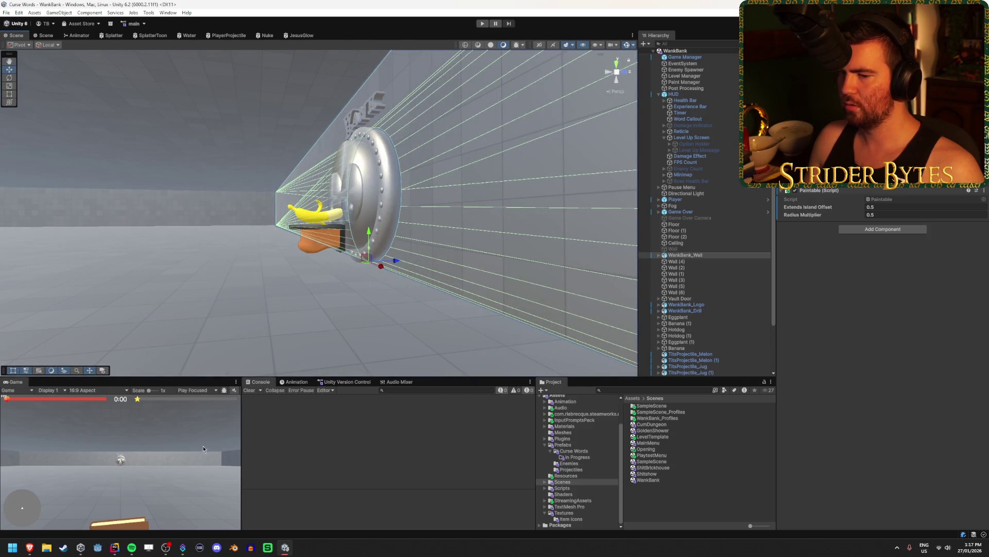
click(482, 23)
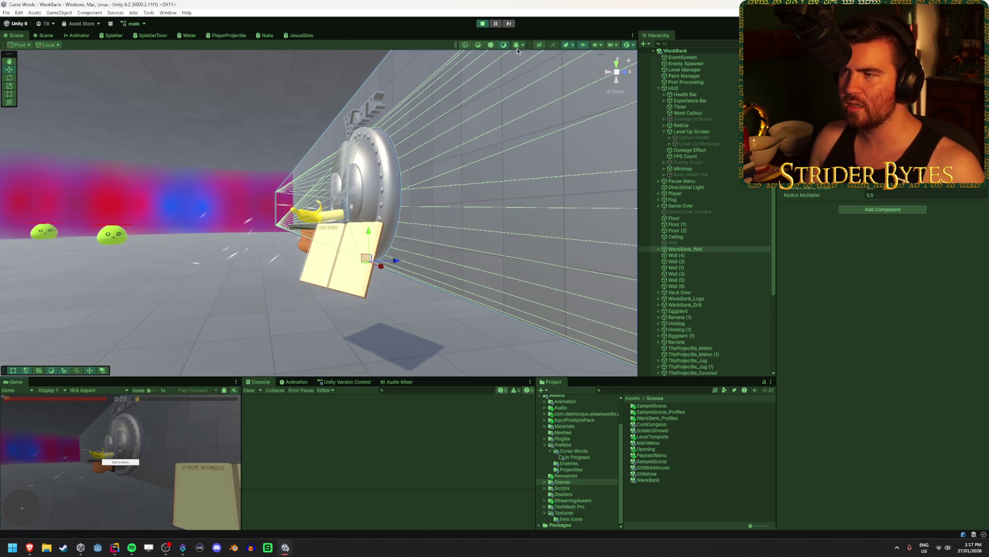
click(483, 24)
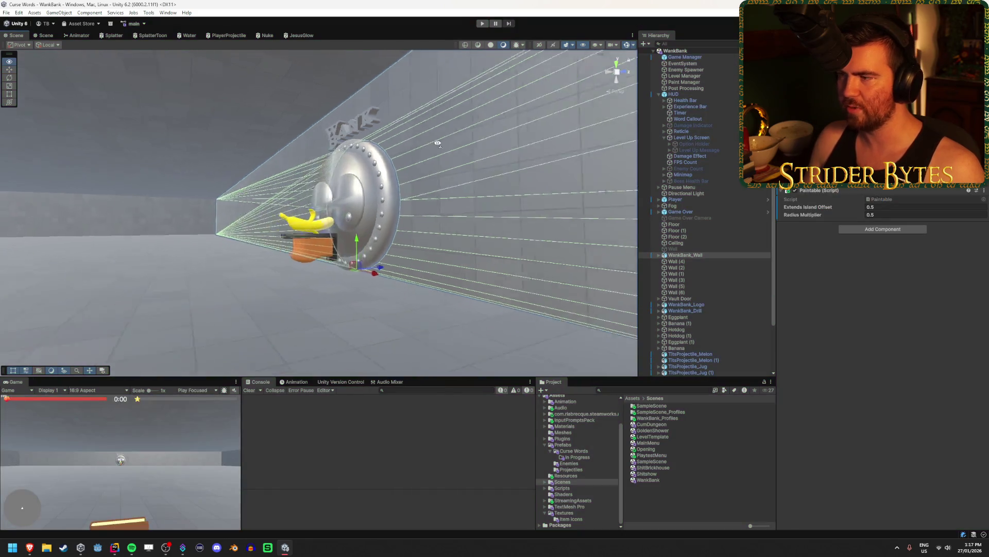
Select Vault Door and step through its child parts in the Hierarchy
click(711, 311)
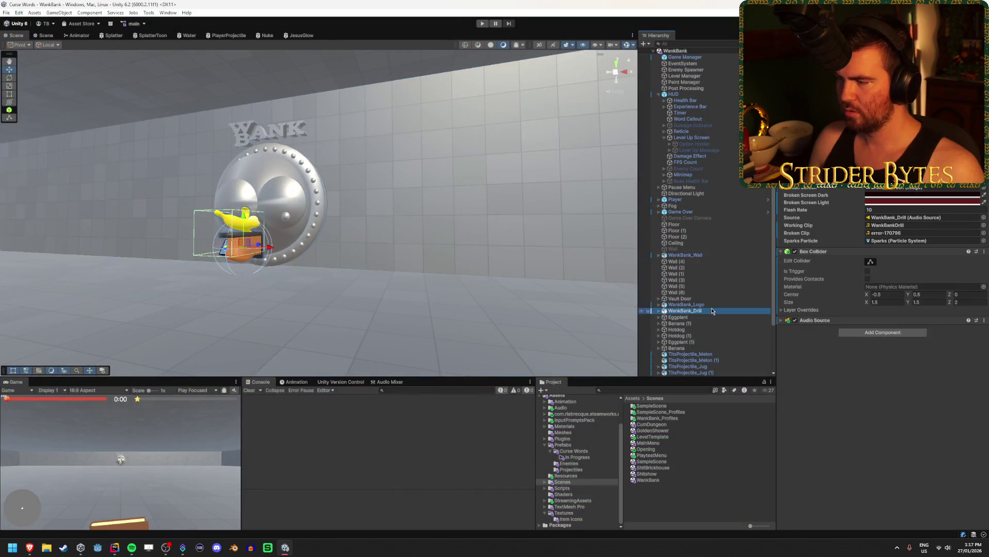
scroll(406, 239, up, 5)
click(680, 299)
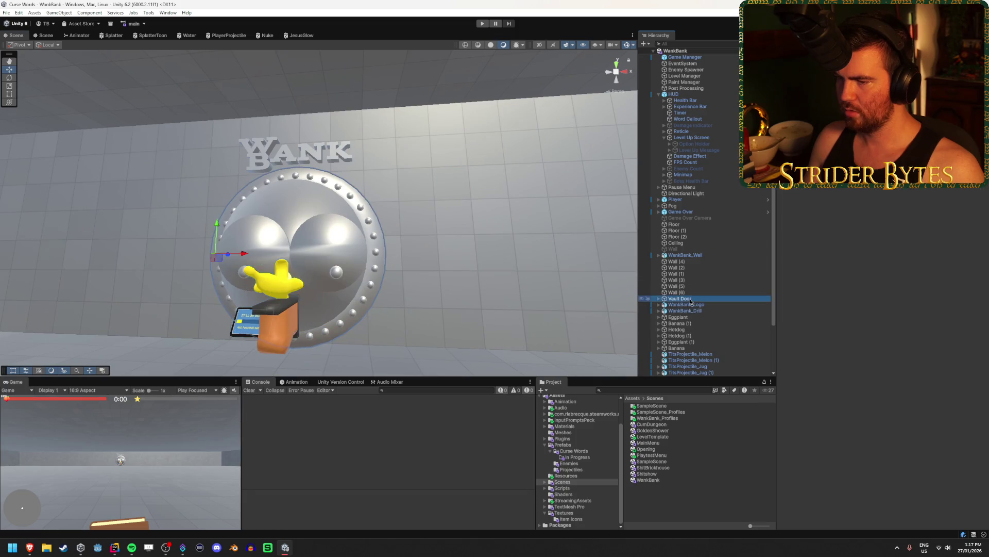
mouse_move(430, 272)
mouse_down()
mouse_move(247, 236)
mouse_move(299, 237)
mouse_move(247, 236)
mouse_up()
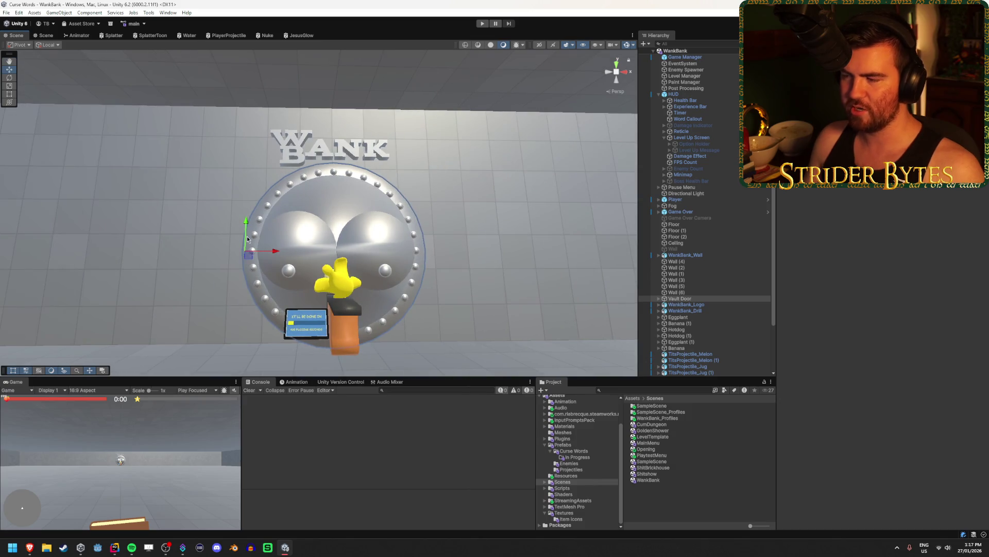
click(724, 299)
key(Right)
key(Down)
key(Right)
key(Down)
key(Down)
key(Down)
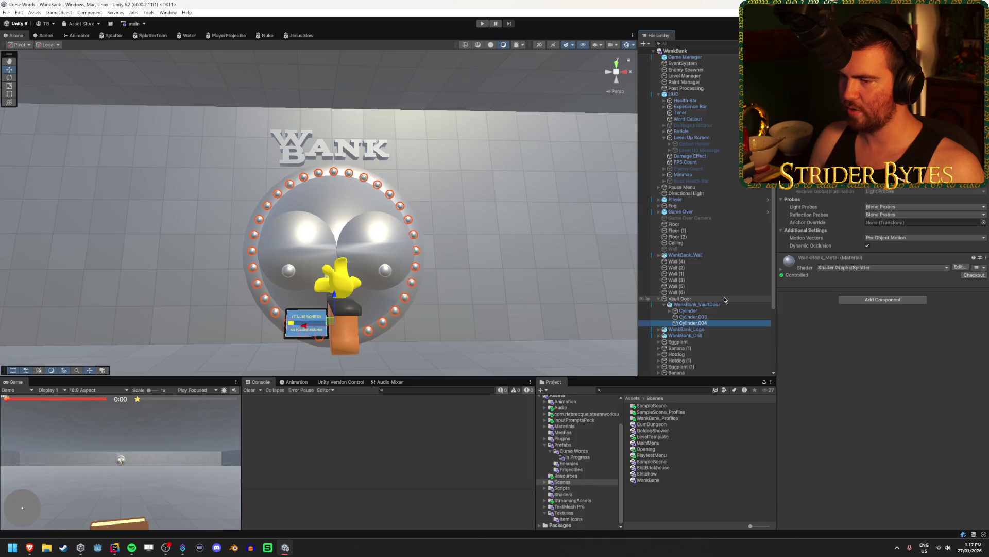
key(Up)
key(Up)
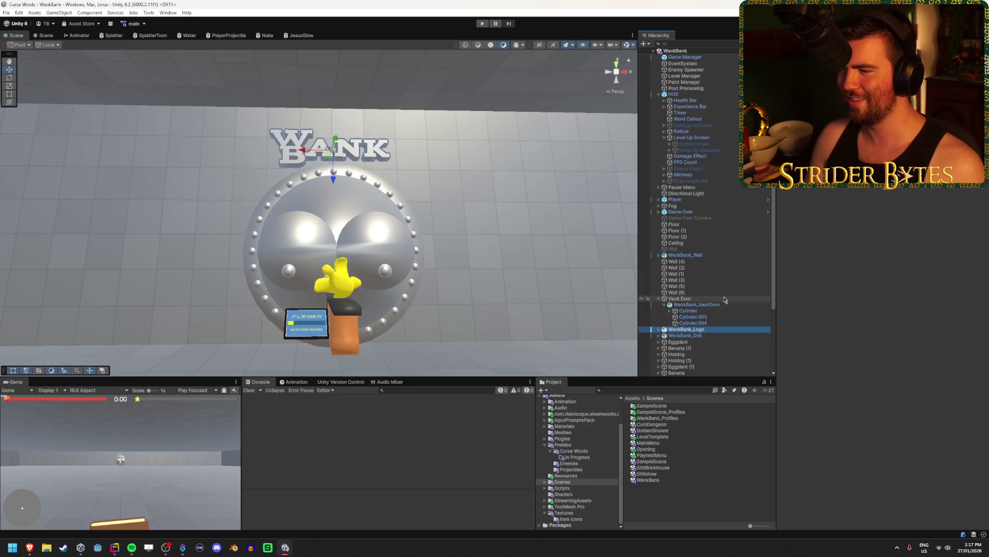
key(Down)
key(Down)
key(Up)
key(Up)
key(Up)
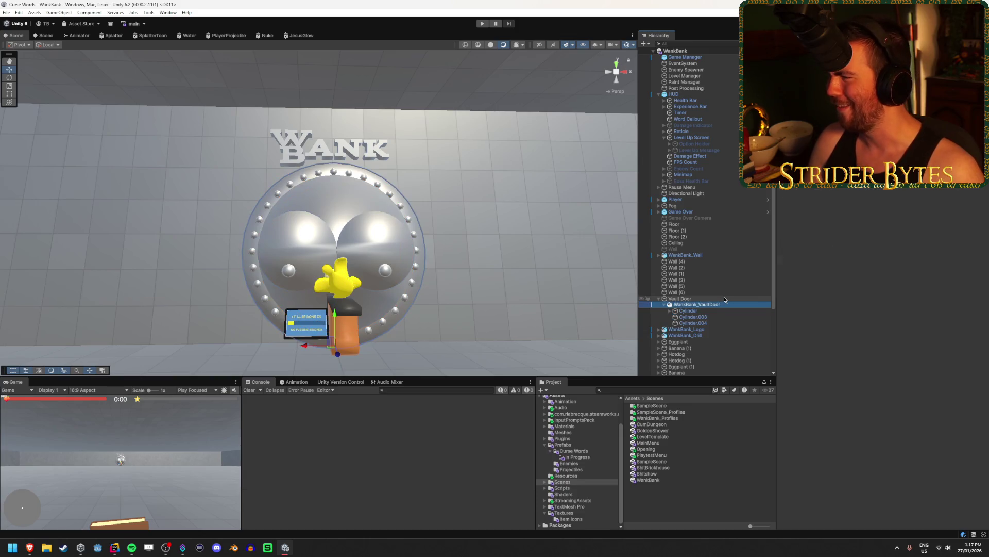
Put the selected Vault Door under the Rotate tool and frame it in view
mouse_move(505, 283)
mouse_down()
mouse_move(426, 286)
mouse_move(443, 290)
mouse_up()
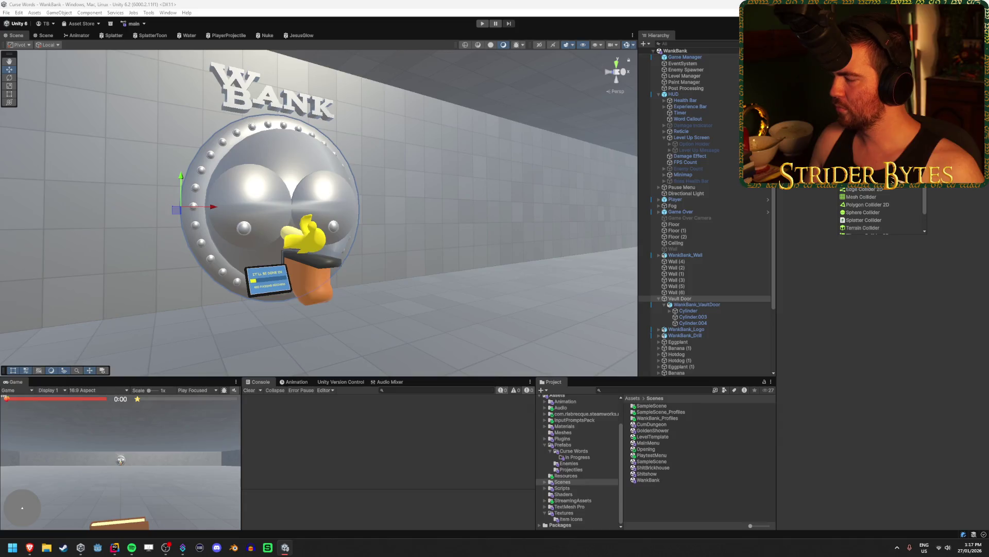
drag(281, 246, 349, 251)
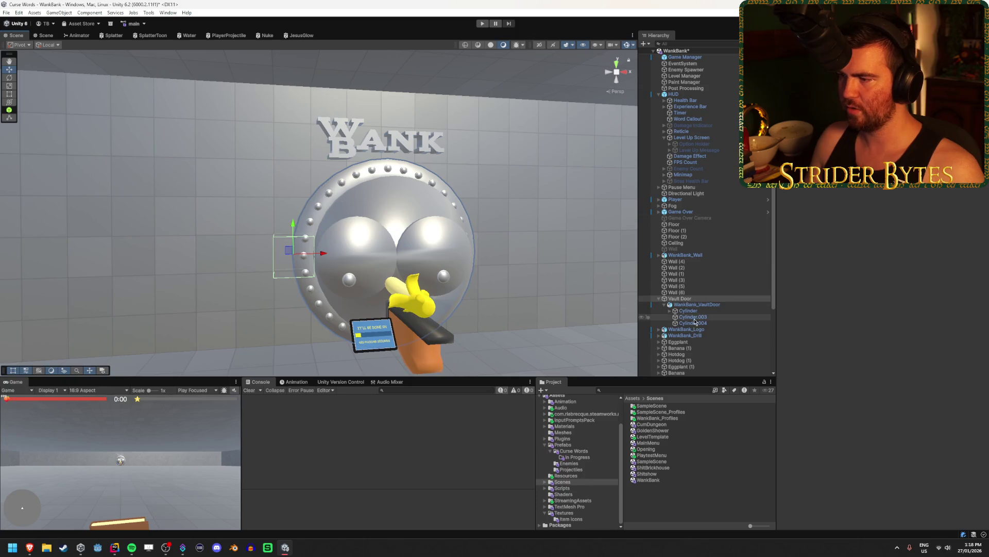
click(702, 305)
click(710, 300)
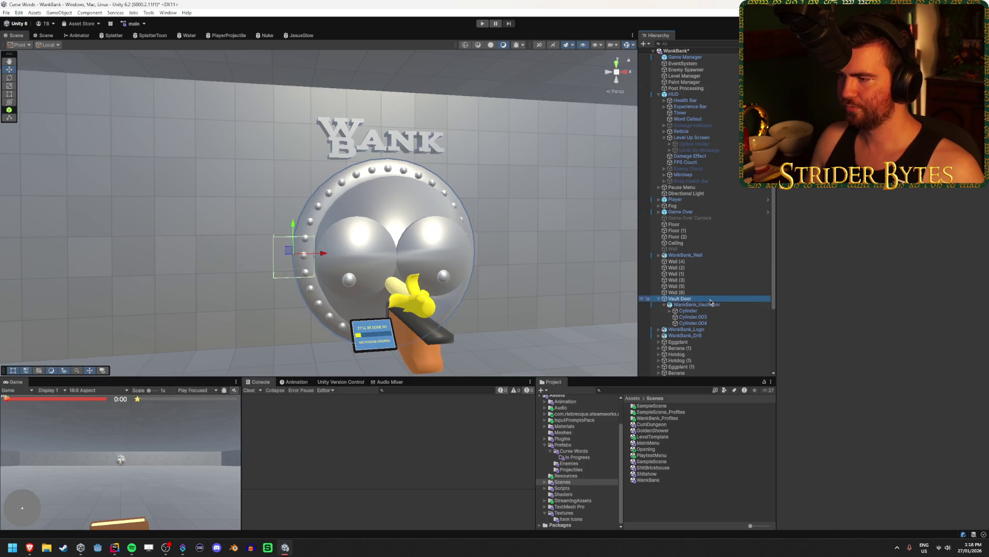
key(e)
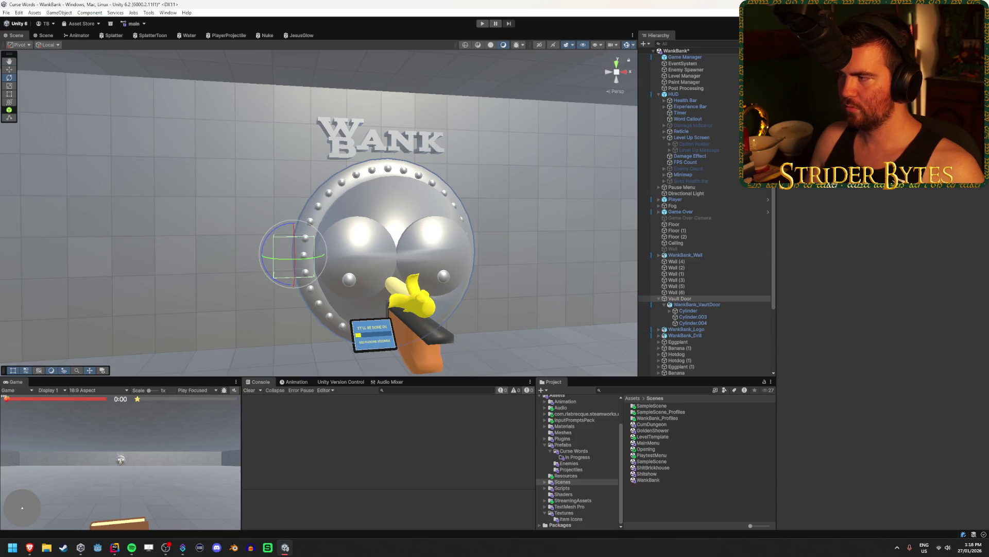
drag(309, 293, 650, 303)
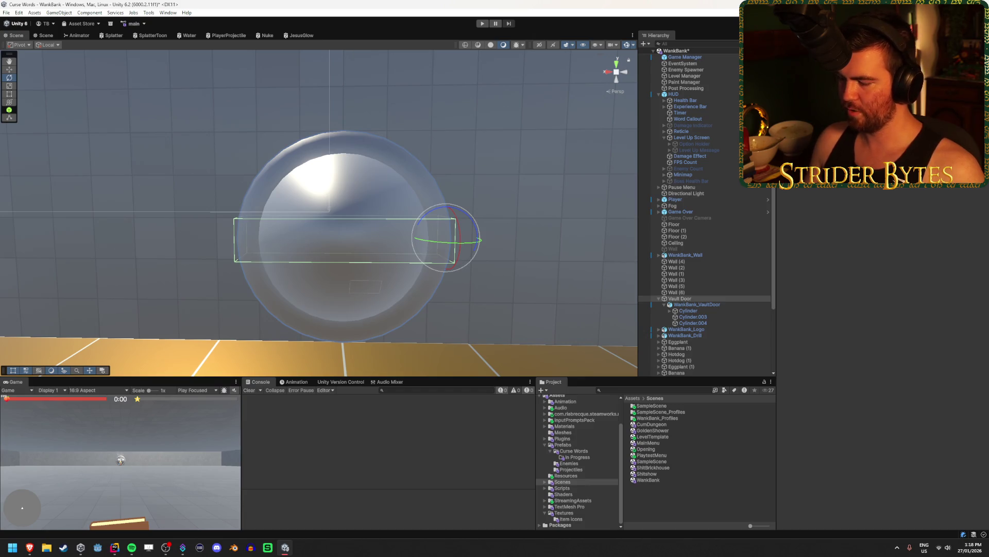
mouse_move(497, 224)
mouse_down()
mouse_move(325, 283)
mouse_move(335, 255)
mouse_move(356, 254)
mouse_up()
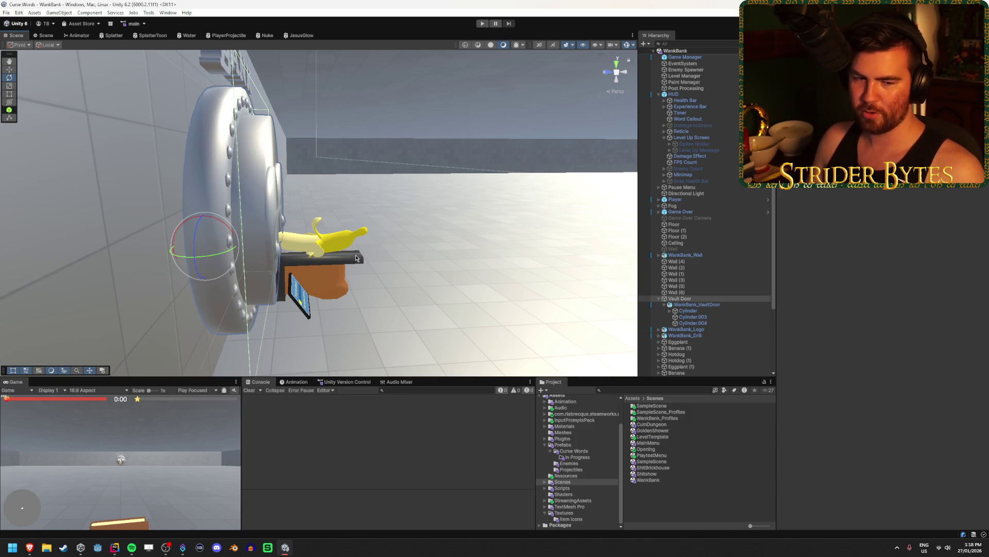
drag(347, 260, 208, 262)
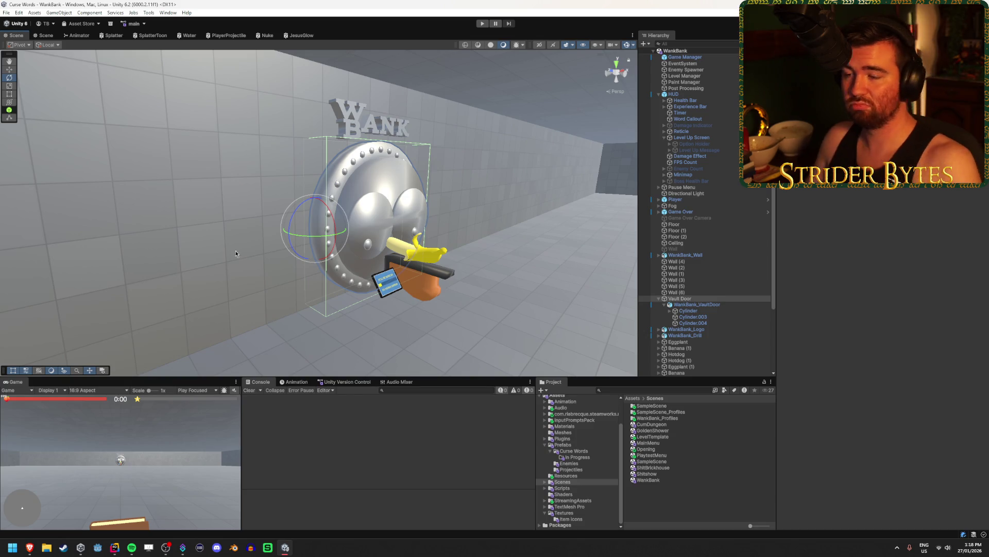
drag(272, 304, 423, 281)
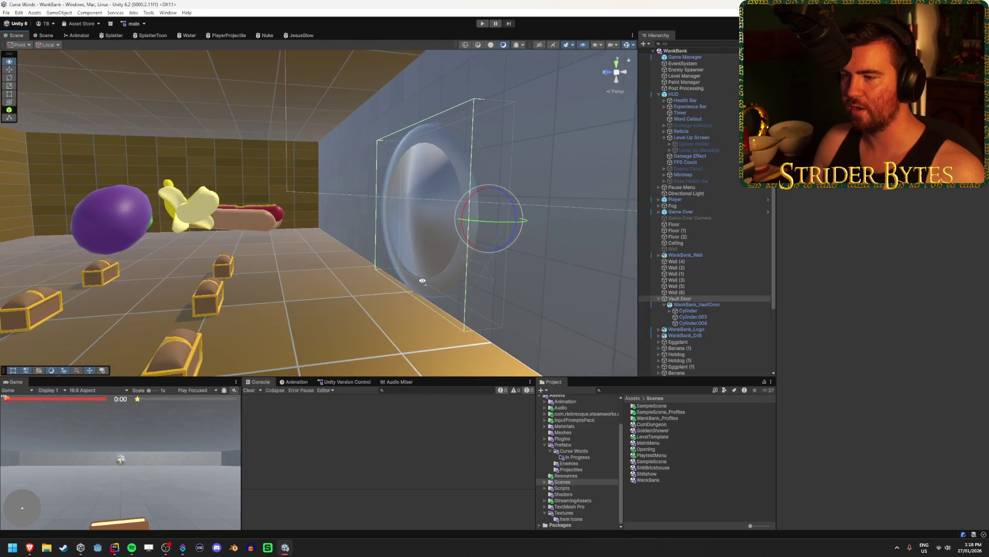
key(f)
Swing the vault door open, undo the rotation, and start play mode
mouse_move(277, 209)
mouse_down()
mouse_move(83, 235)
mouse_move(92, 234)
mouse_up()
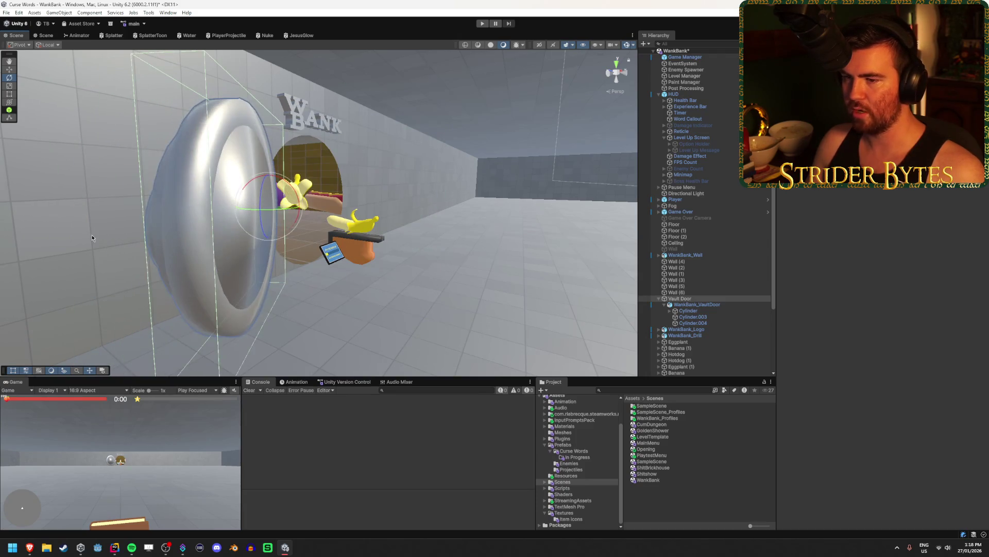
key(ctrl+z)
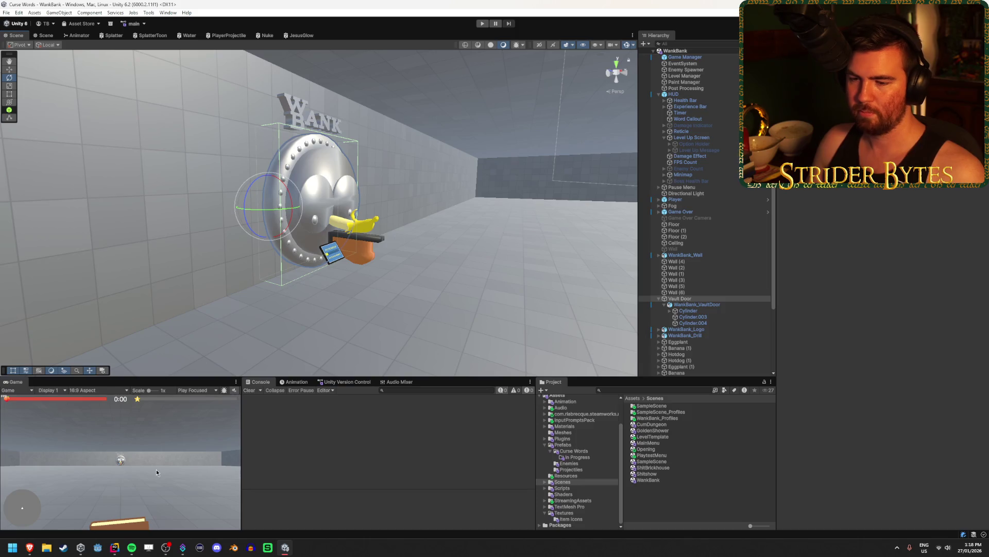
key(ctrl+p)
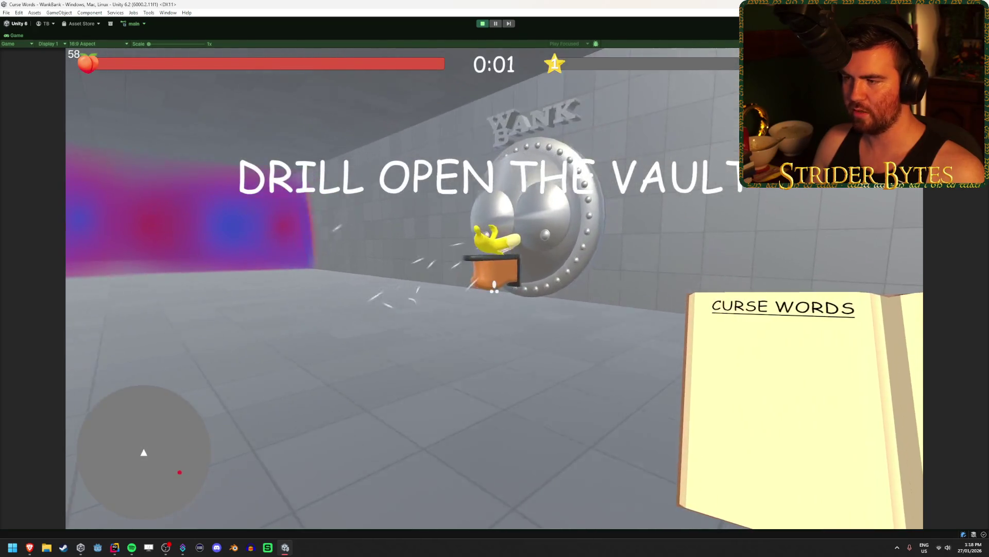
Walk to the vault, place the banana drill, exit play mode, and select WankBank_Drill
key(w)
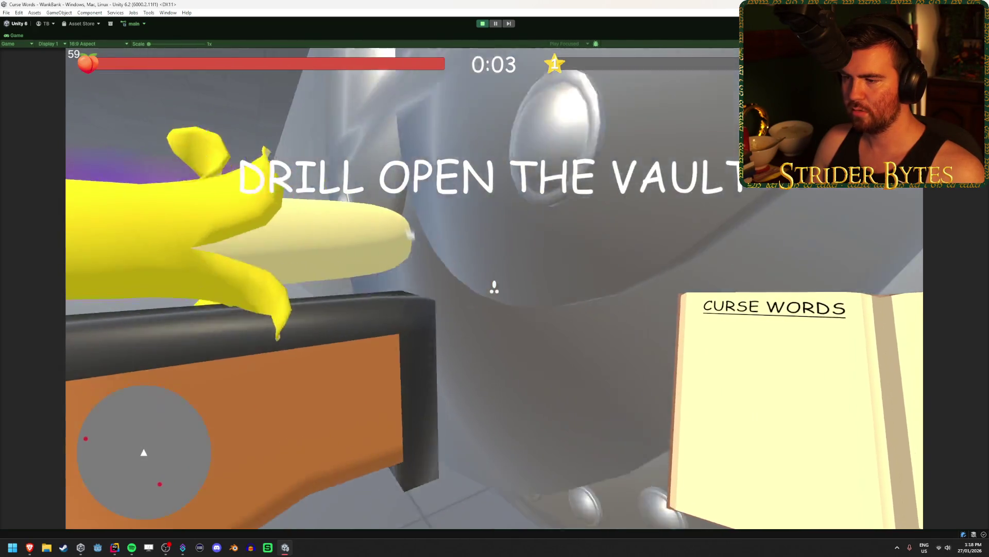
click(495, 287)
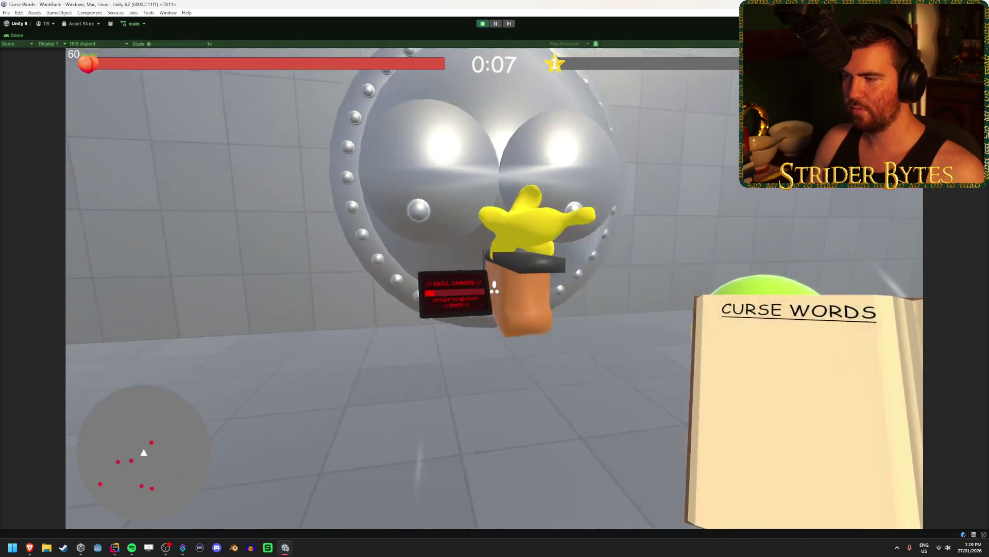
key(Escape)
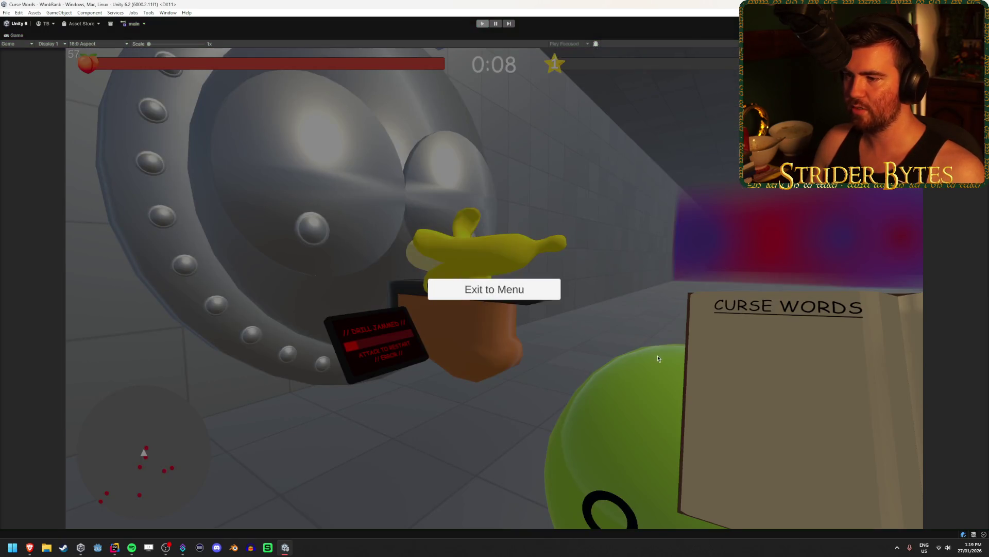
key(ctrl+p)
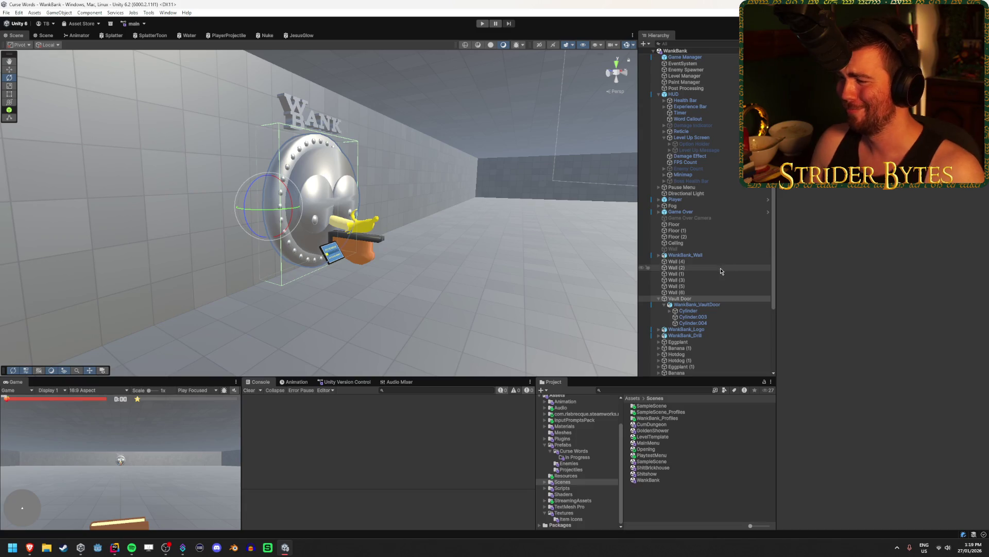
click(709, 335)
Open WankBankDrill.cs in Rider and check OnTriggerEnter's PlayerProjectile layer check and FixDrill call
double_click(922, 123)
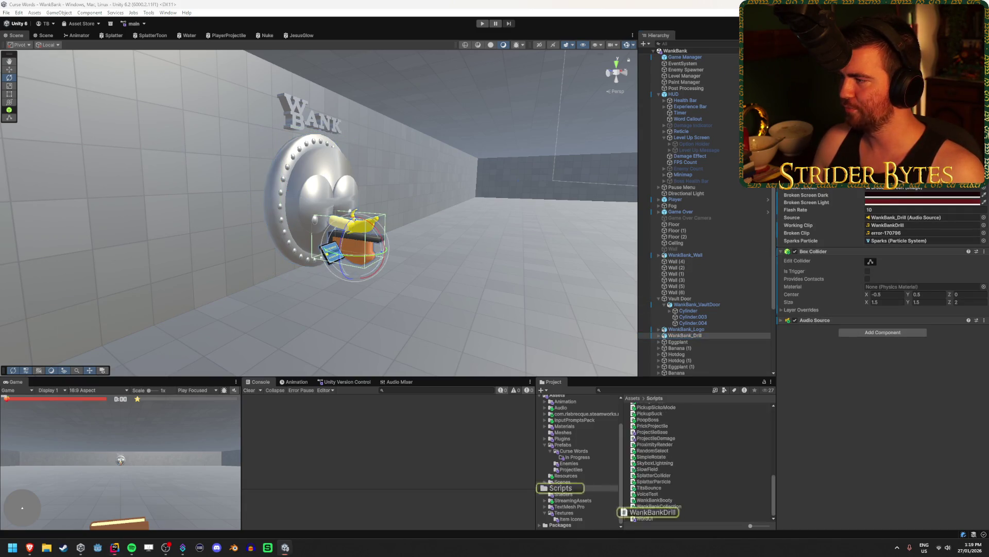
scroll(424, 304, down, 10)
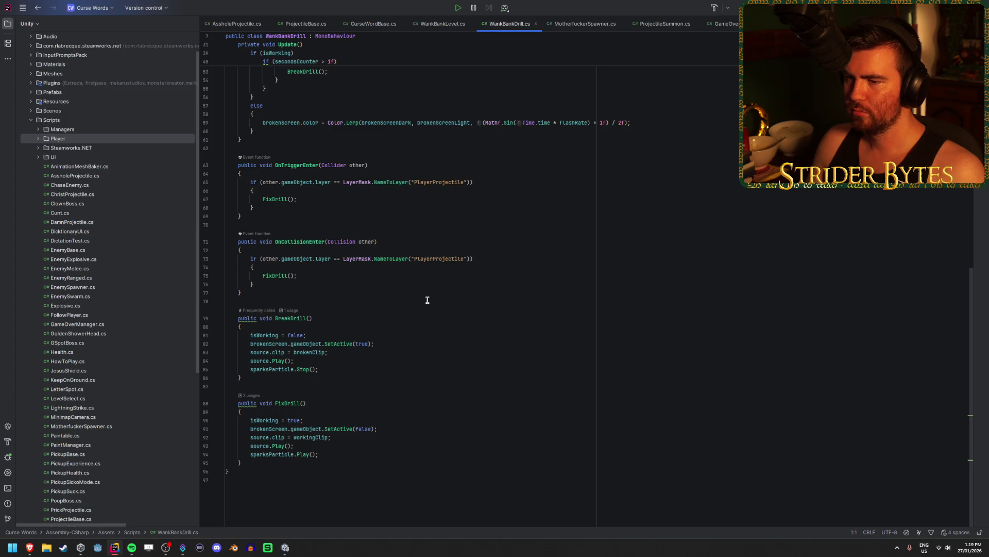
scroll(428, 300, up, 3)
click(485, 257)
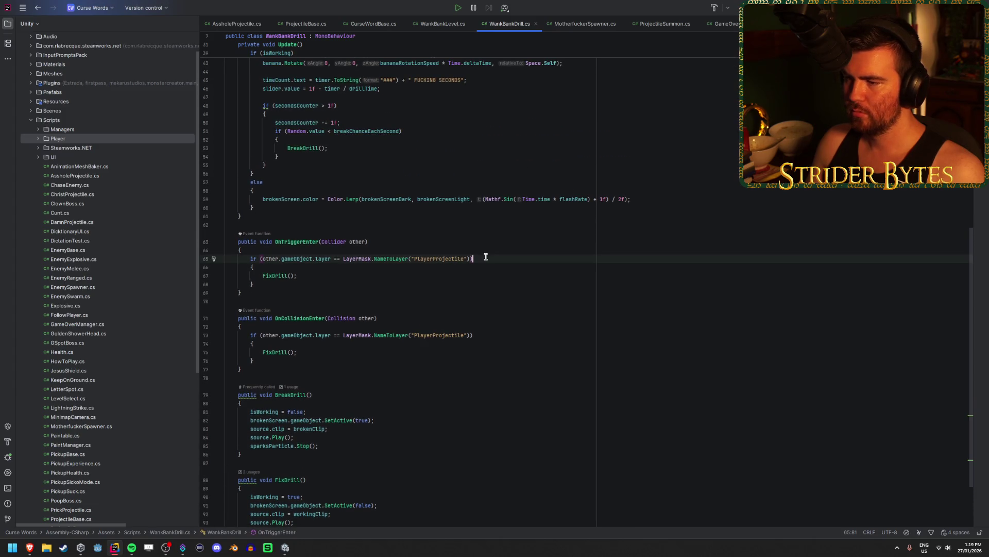
click(346, 275)
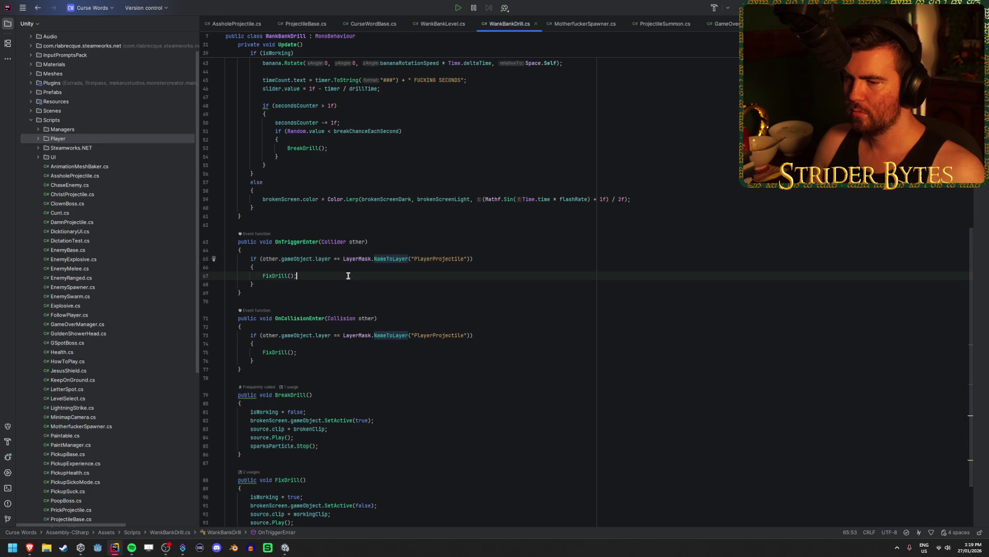
key(alt+Tab)
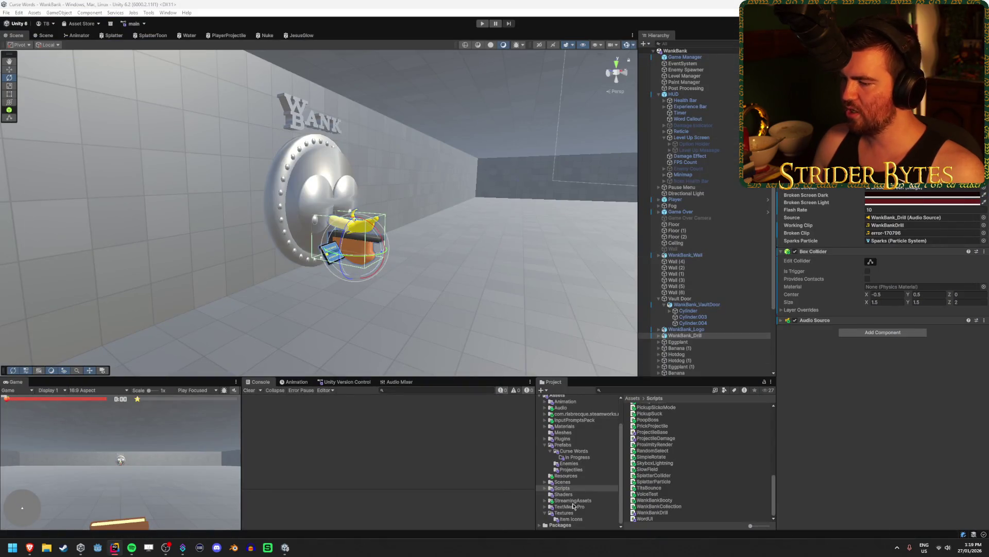
Open the Projectiles prefab folder and browse the projectile prefabs down to Wanker Projectile
click(574, 451)
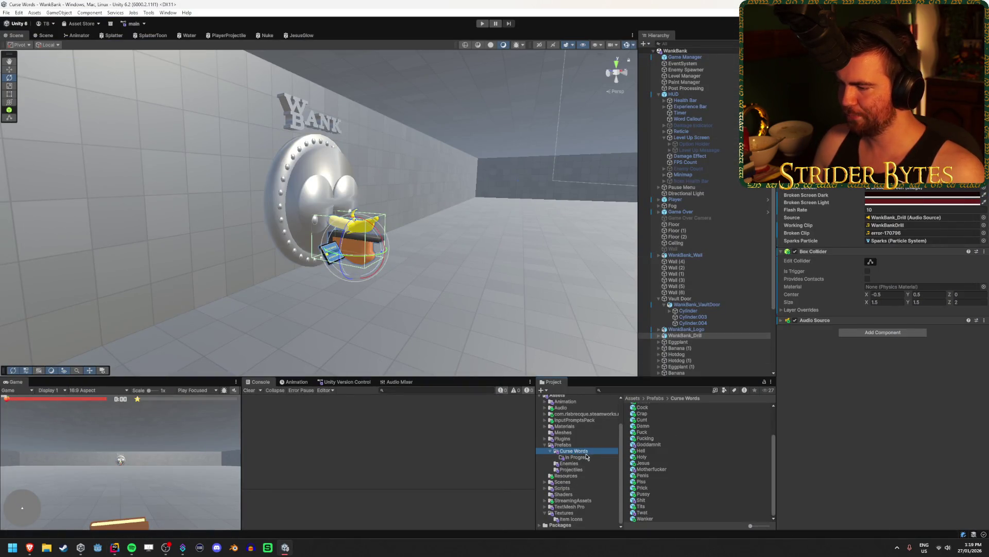
click(576, 469)
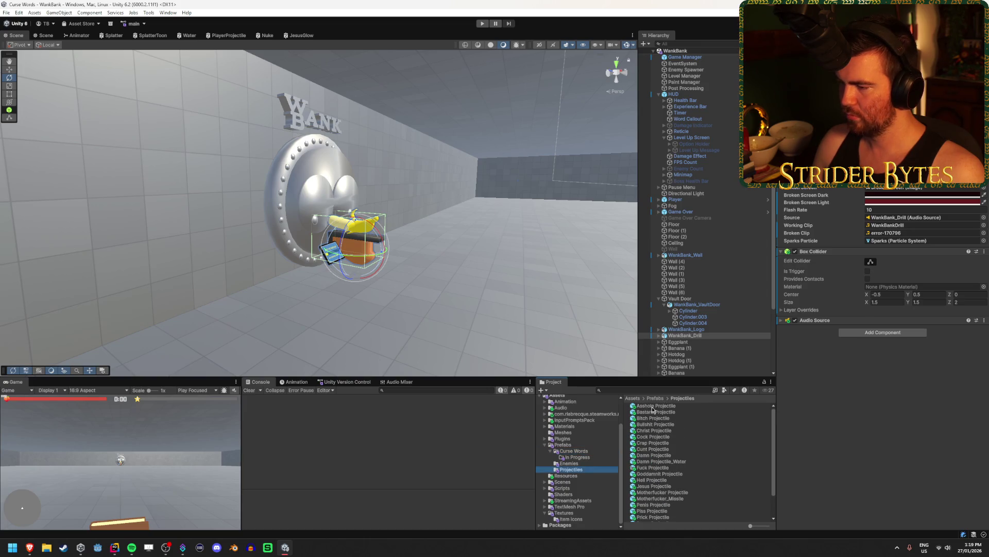
click(652, 406)
key(Down)
key(Down)
key(Down)
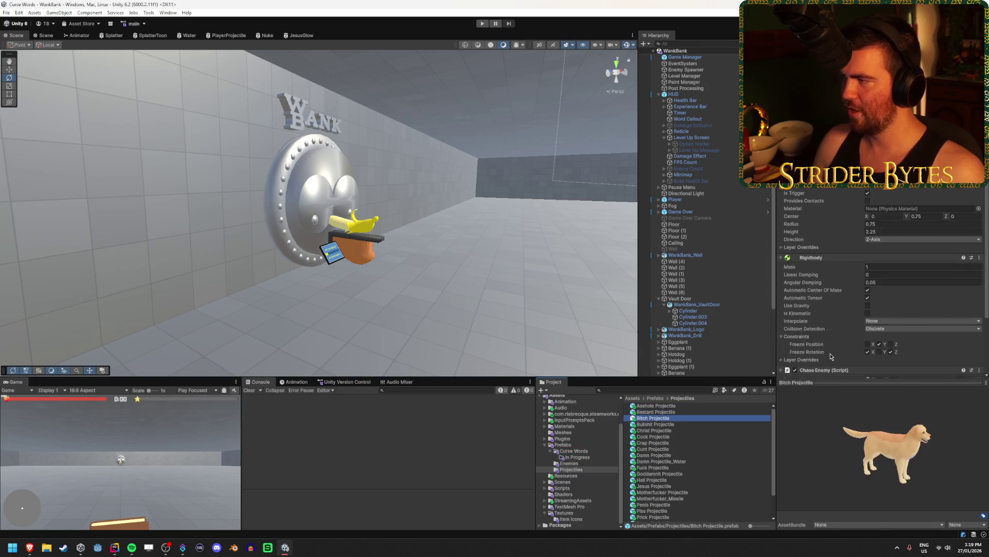
key(Up)
key(Up)
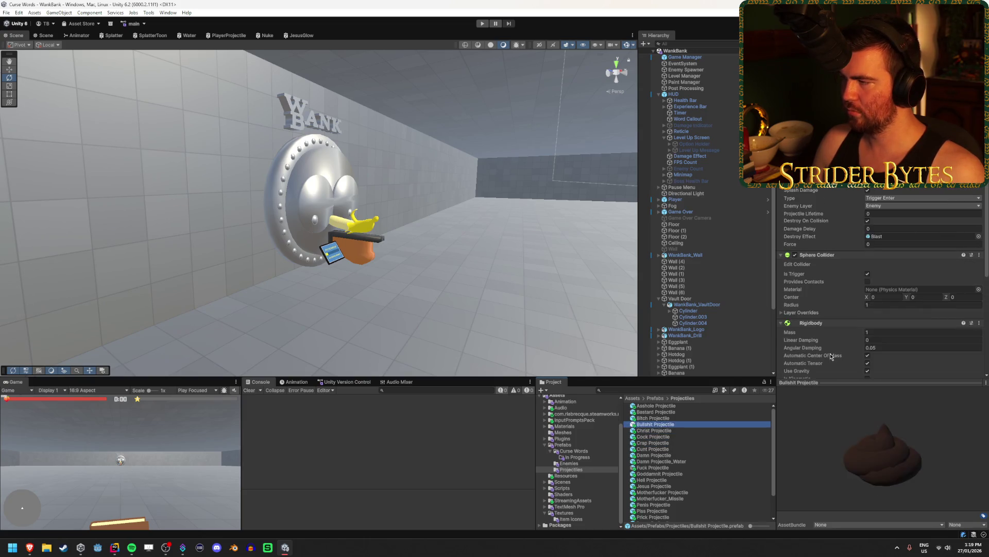
key(Down)
key(Down)
key(Down)
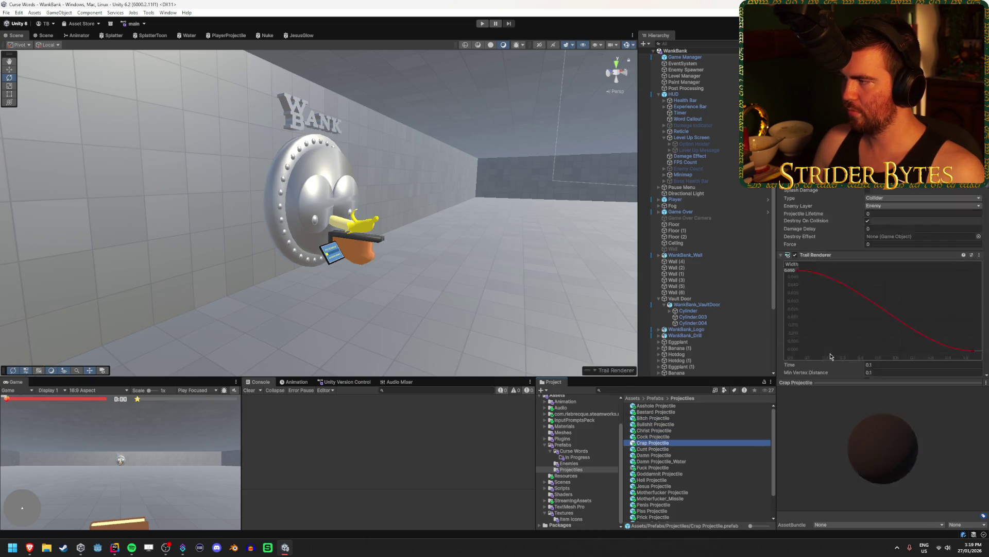
key(Down)
key(Down)
key(Down)
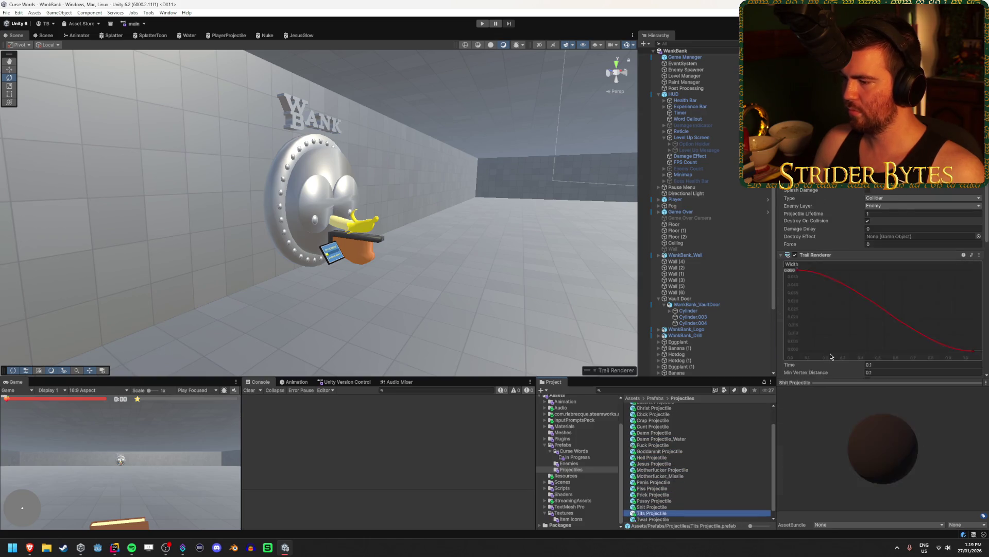
scroll(664, 431, up, 2)
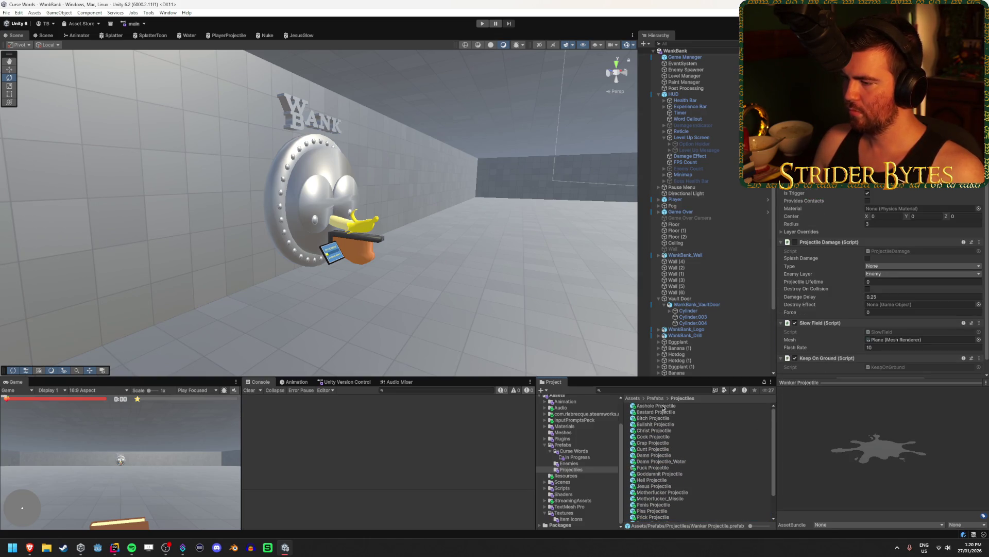
Set all 24 projectile prefabs to the PlayerProjectile layer, then list the Scenes folder
shift+click(664, 406)
click(943, 98)
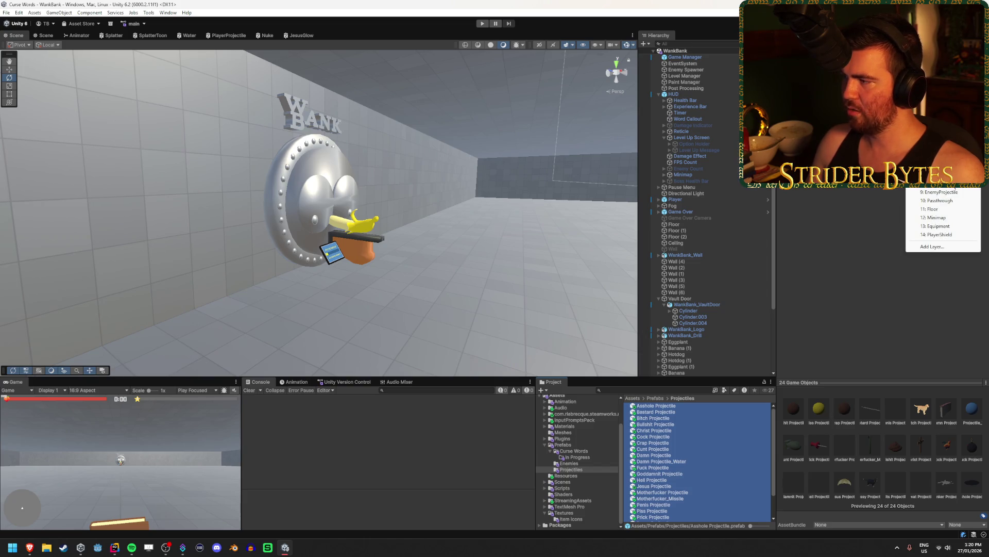
click(948, 187)
click(464, 287)
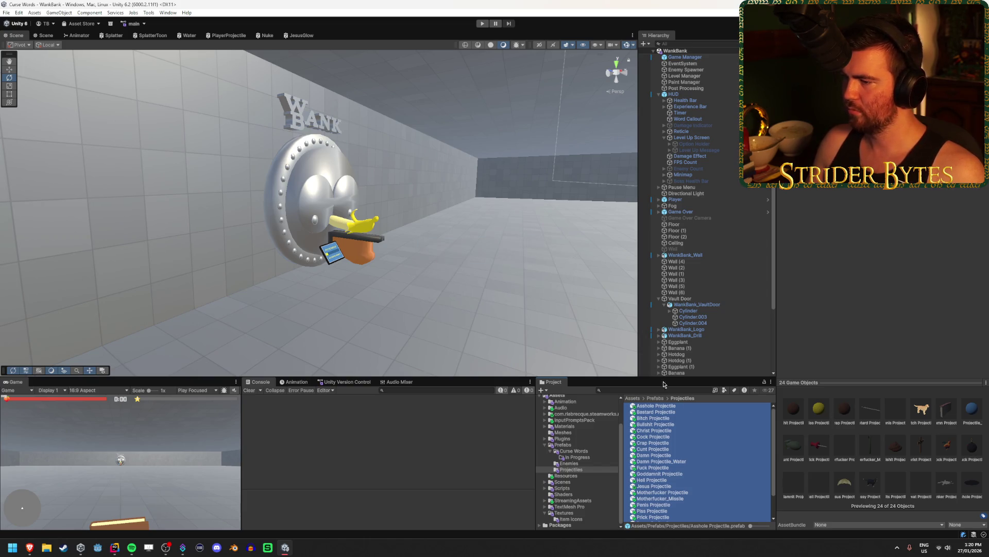
click(675, 411)
key(Down)
key(Down)
key(Down)
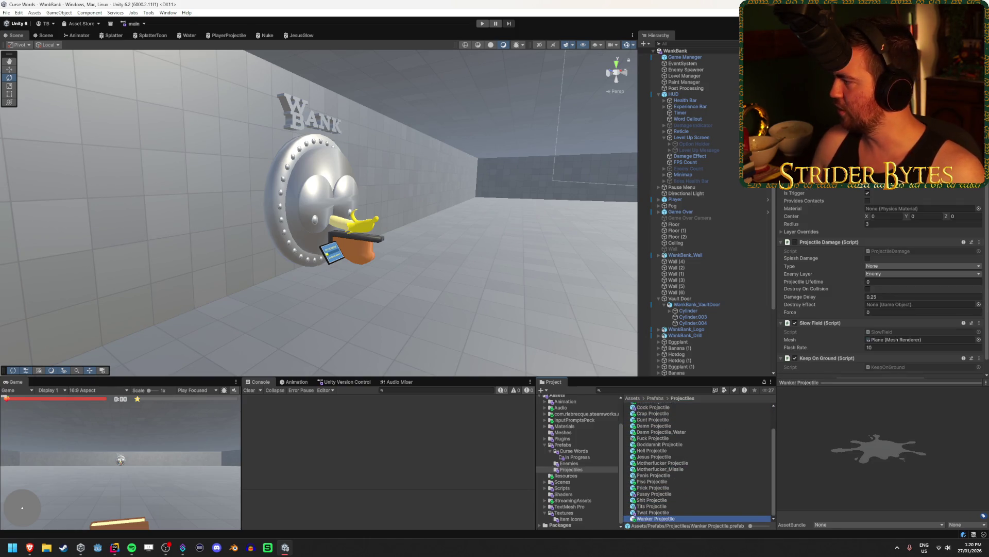
key(alt+Tab)
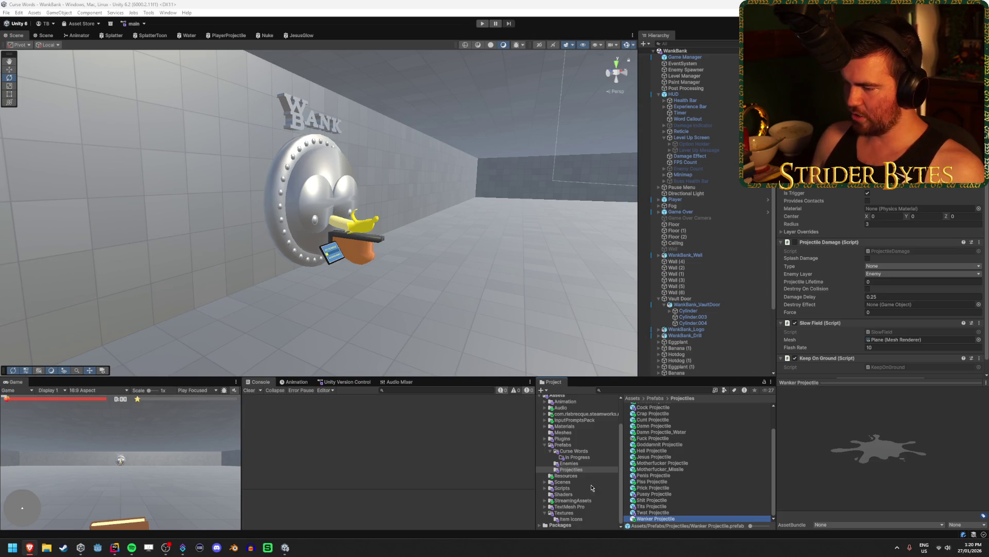
click(564, 494)
click(563, 482)
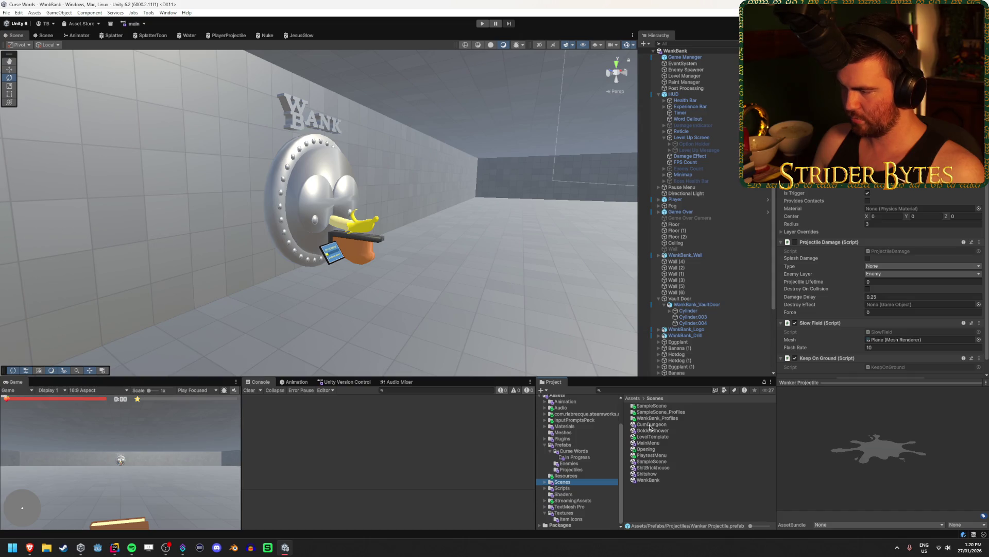
Open the CumDungeon scene and inspect the Letter Spot objects' colliders
double_click(651, 424)
mouse_move(478, 261)
mouse_down()
mouse_move(437, 239)
mouse_move(480, 220)
mouse_move(588, 223)
mouse_move(281, 247)
mouse_move(212, 230)
mouse_up()
click(685, 329)
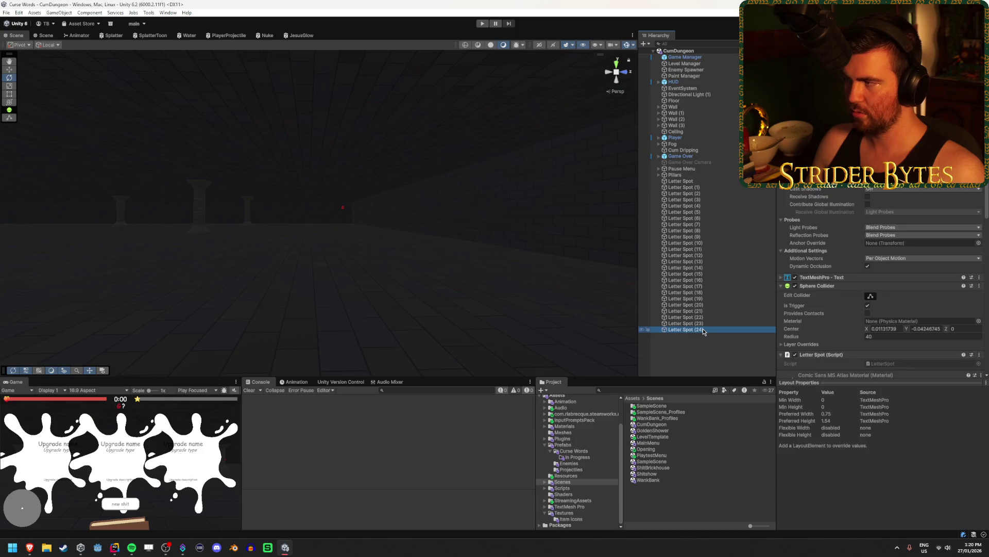
key(Up)
key(Up)
key(Up)
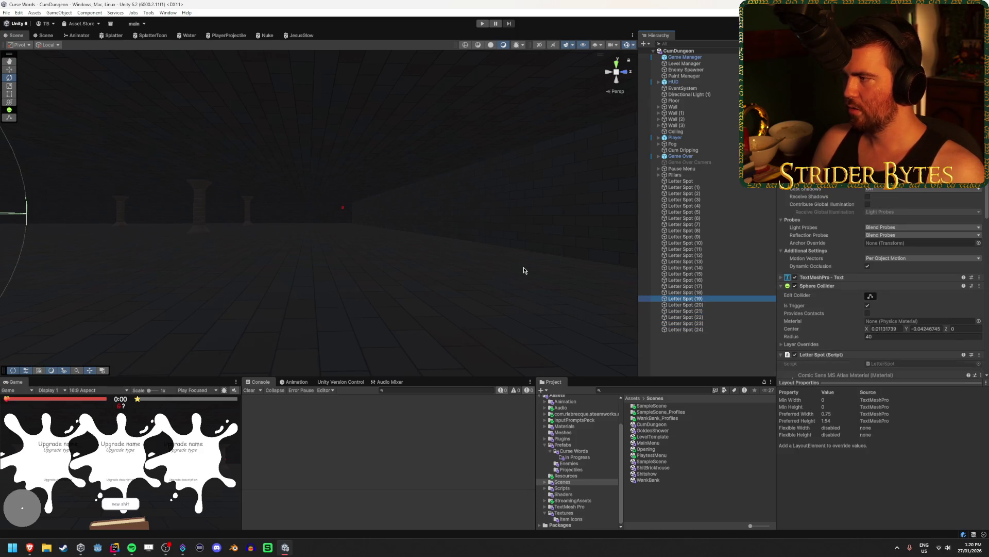
key(Up)
key(Up)
key(Up)
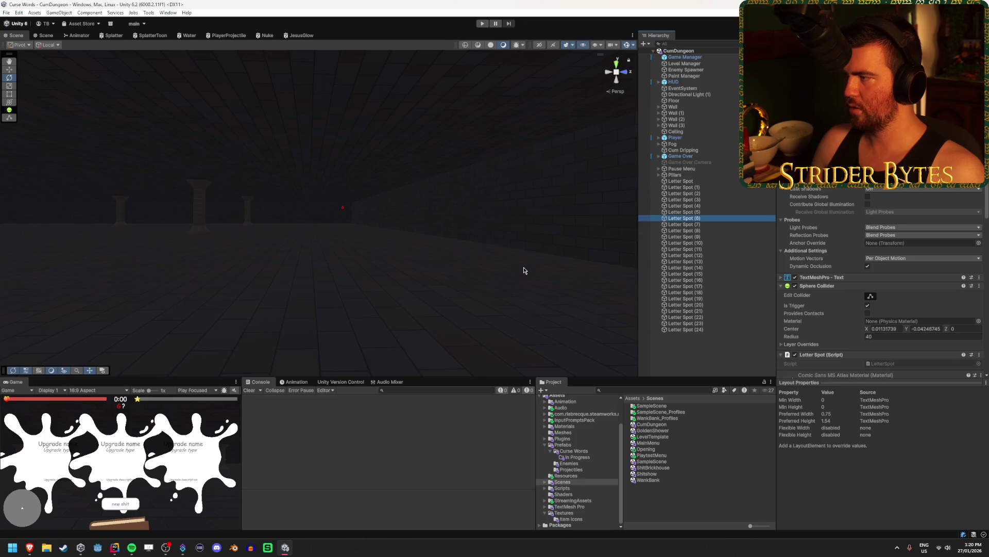
key(Up)
key(Up)
key(Up)
key(Down)
key(Down)
key(Down)
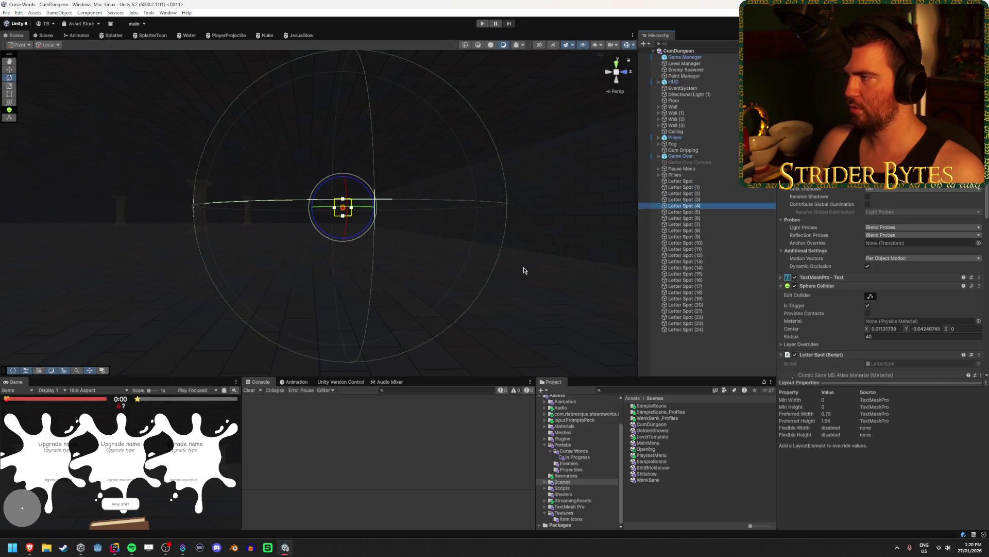
Deactivate HUD > Level Up Screen > Option Holder and save the CumDungeon scene
click(658, 83)
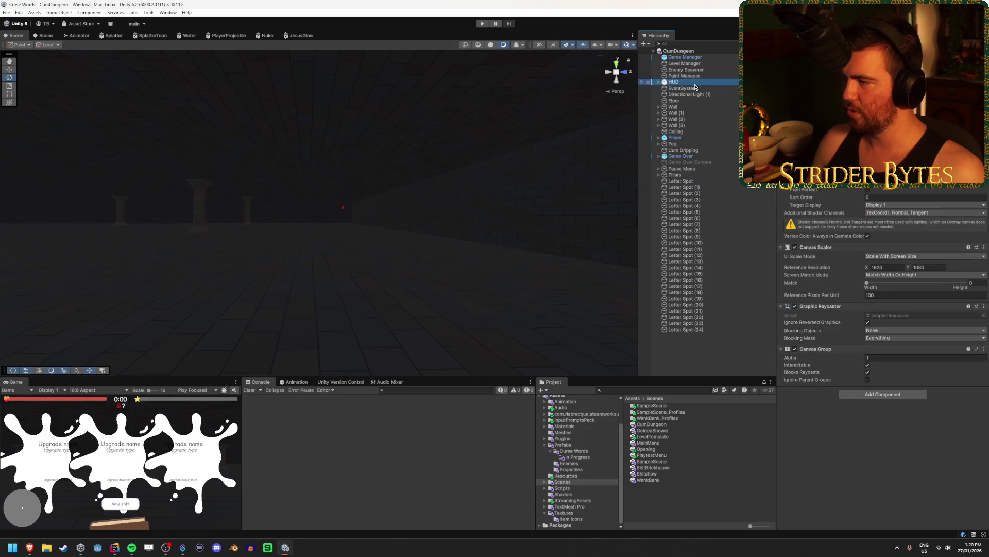
click(658, 83)
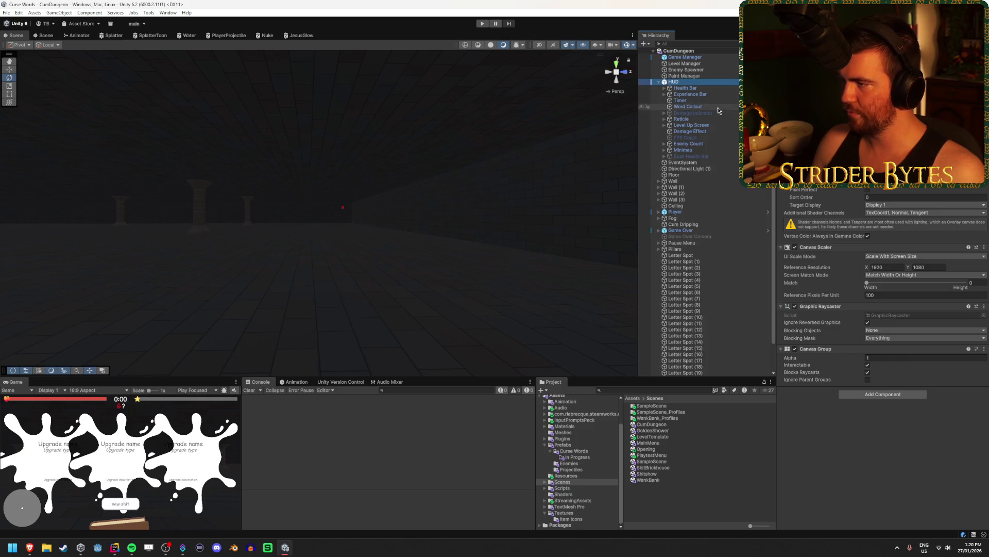
click(664, 125)
click(691, 132)
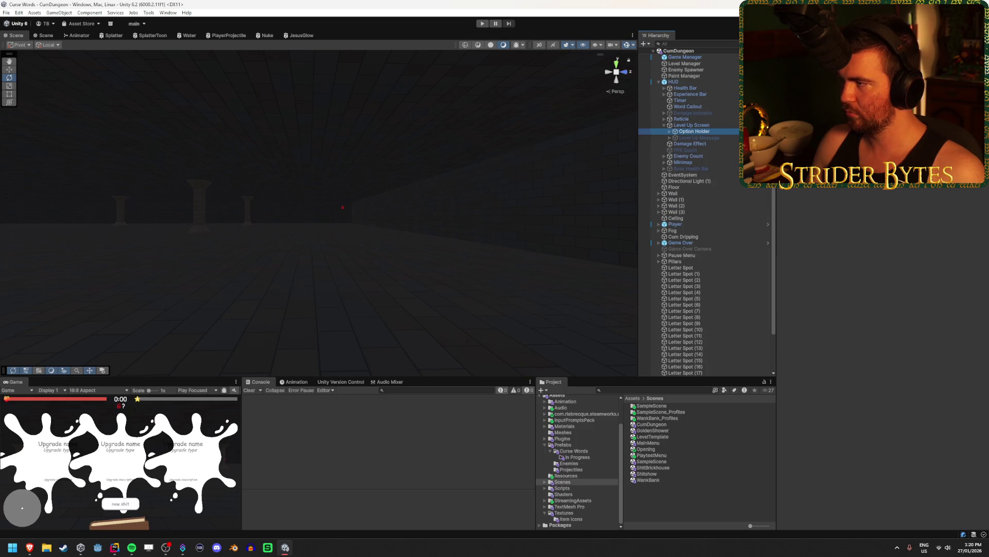
key(alt+shift+a)
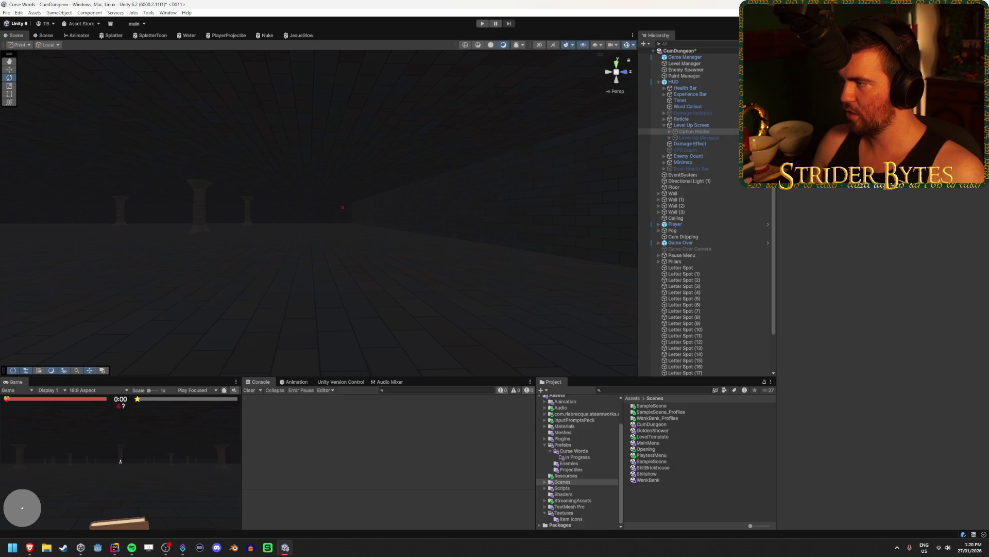
key(ctrl+s)
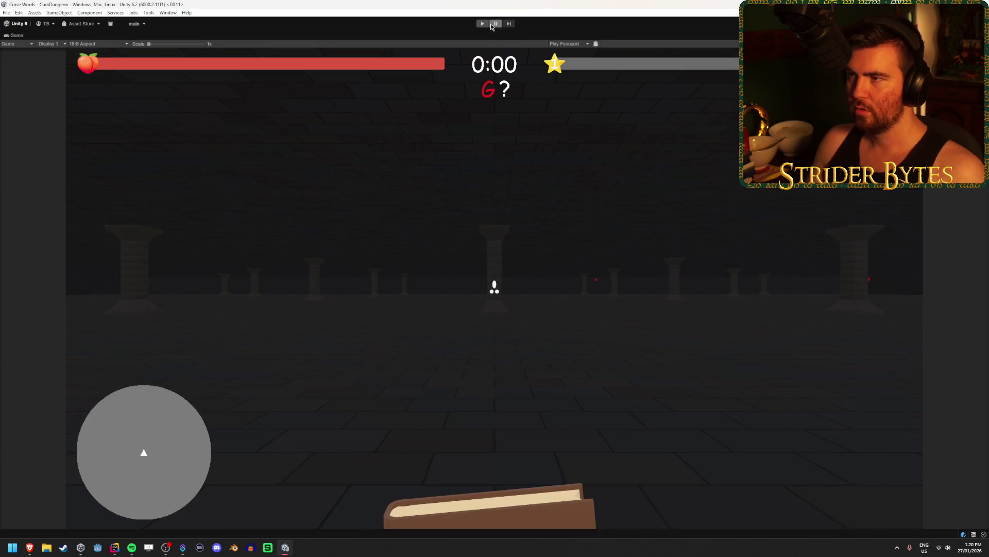
key(shift+space)
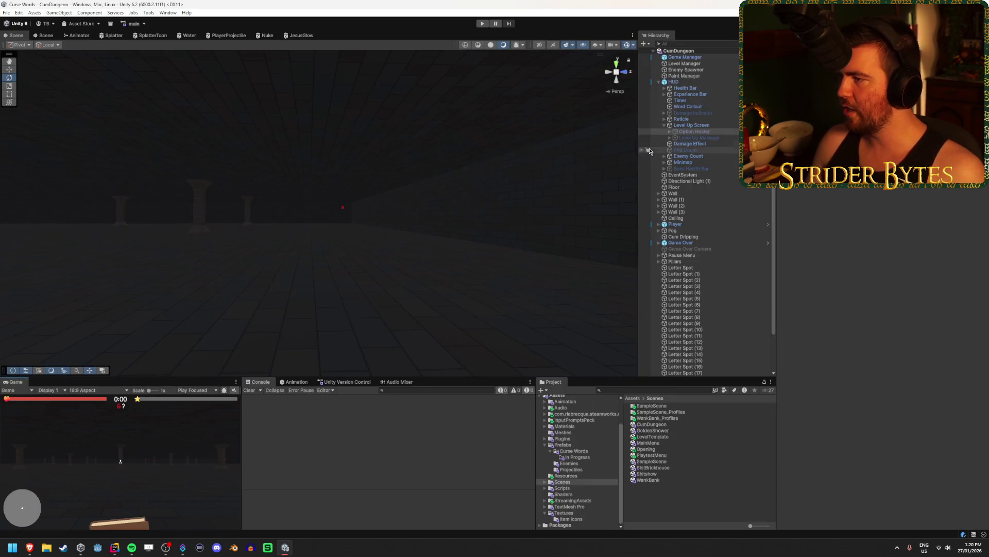
click(691, 157)
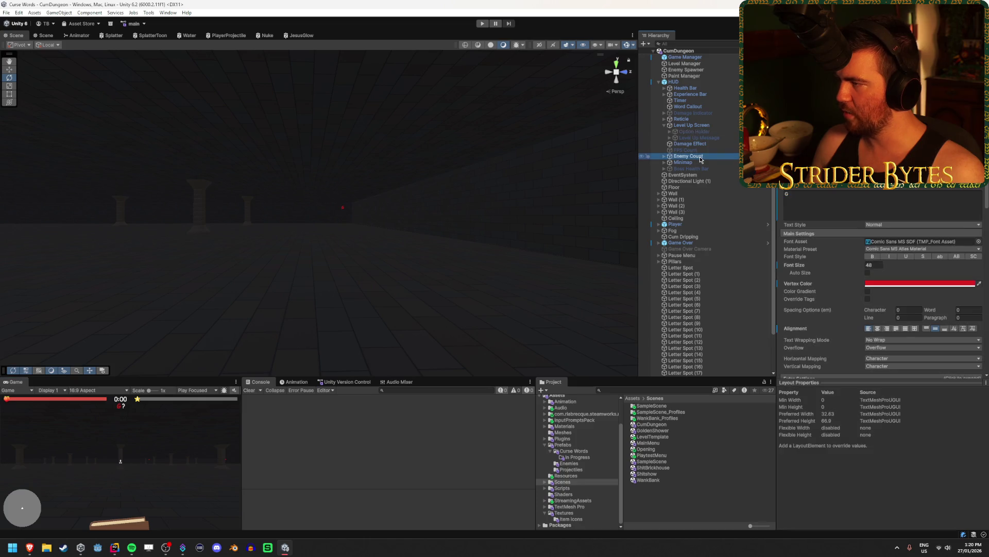
Check the Enemy Count material options, then expand it to inspect its child Enemy Count (1)
right_click(840, 189)
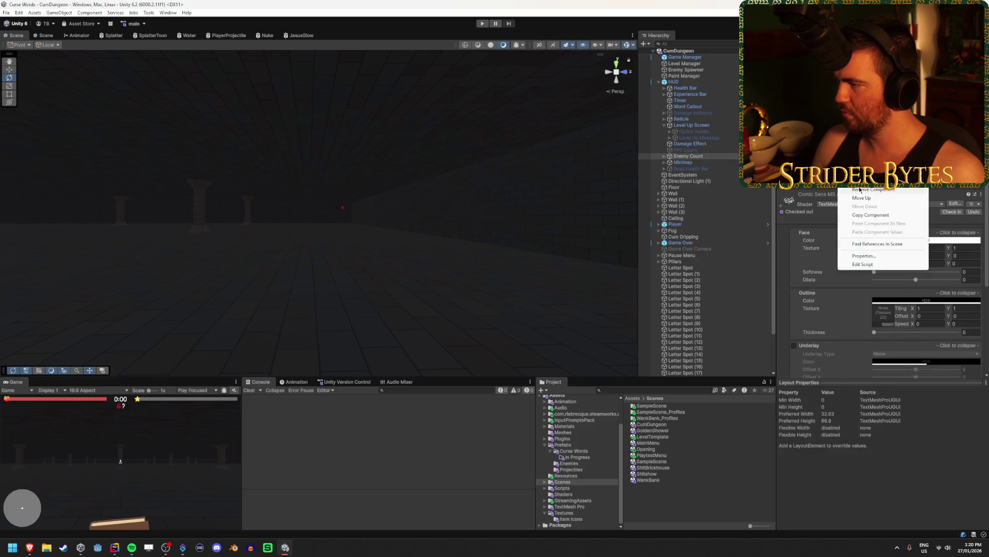
click(860, 191)
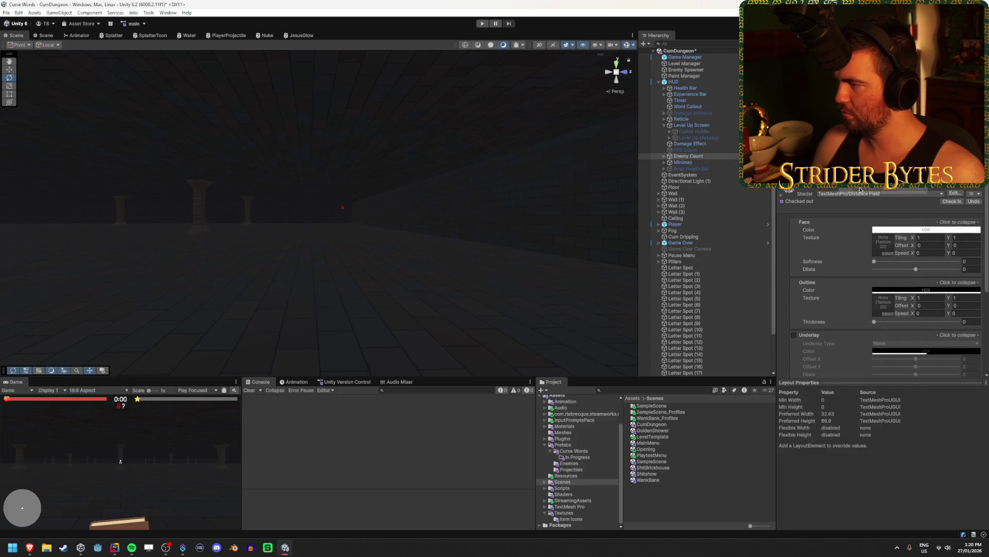
click(664, 157)
click(713, 170)
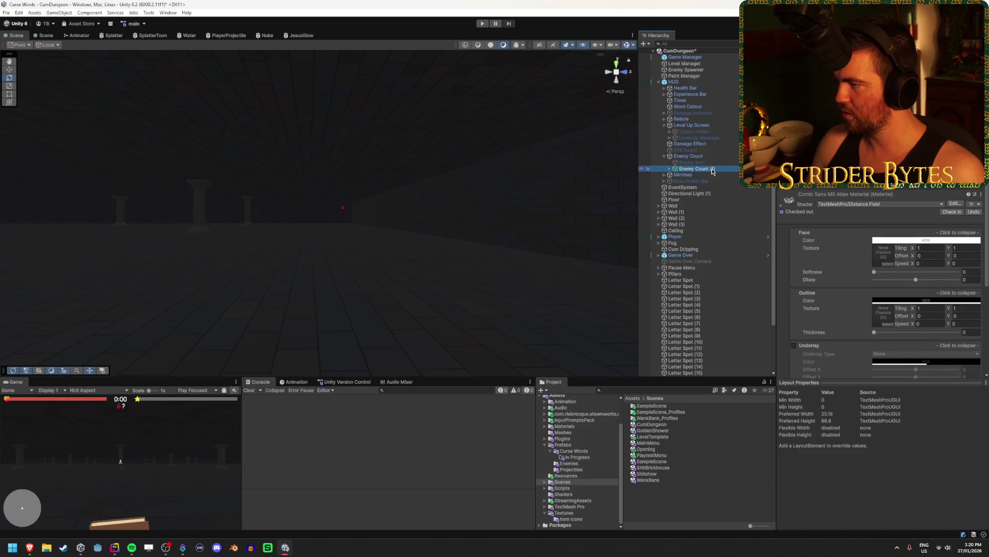
key(Up)
key(Down)
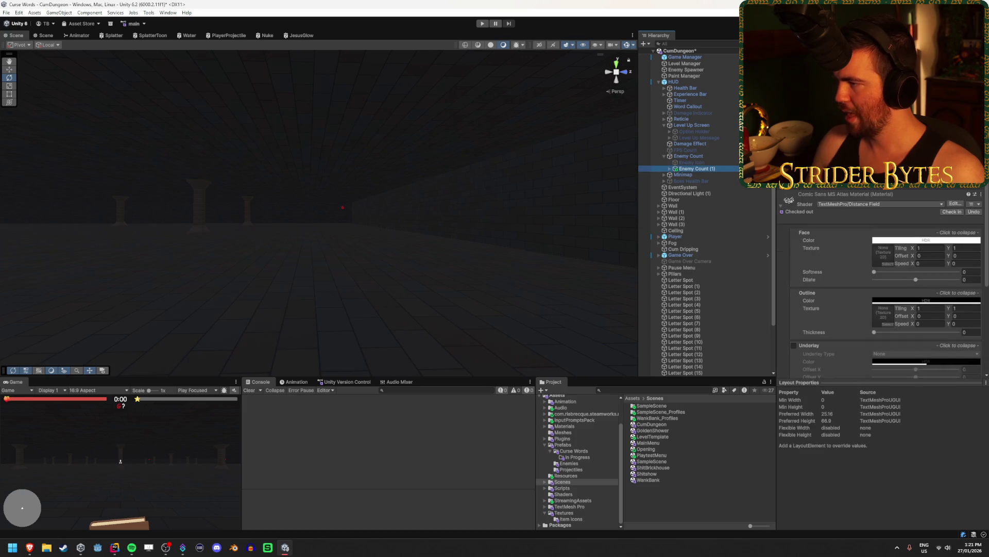
Review Enemy Count (1)'s material options without changes and start the CumDungeon play test
right_click(849, 194)
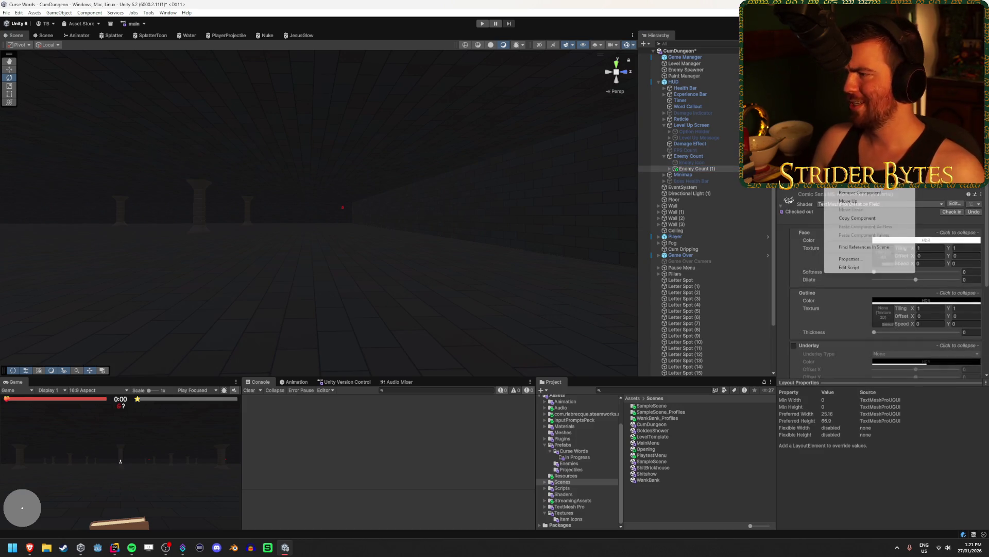
key(Escape)
scroll(850, 194, down, 1)
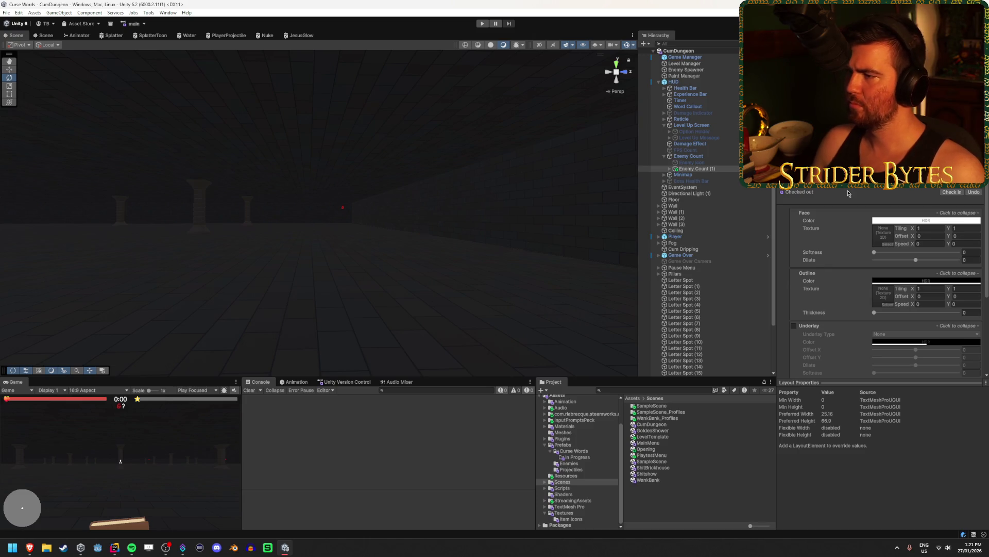
click(481, 23)
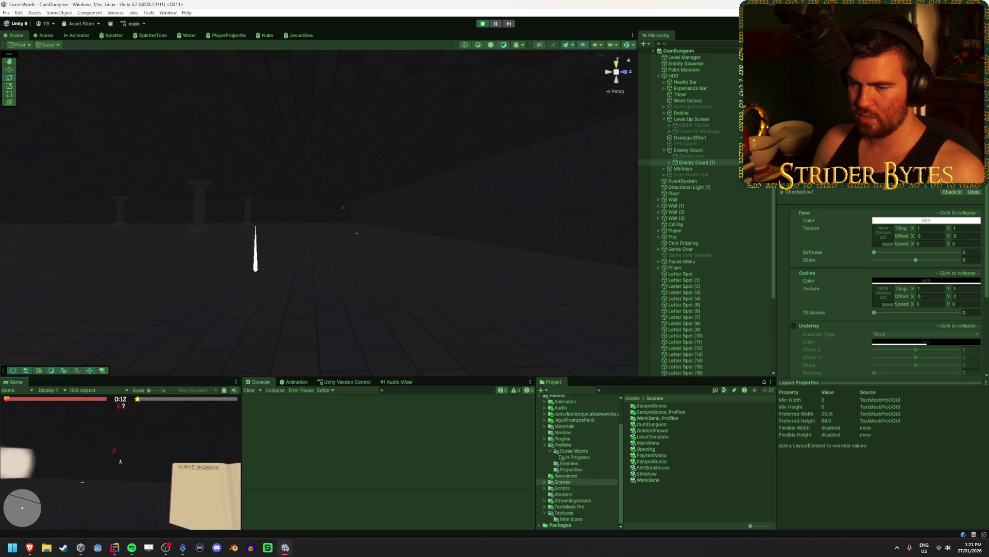
Pause the game, frame the red P letter spot and push it back in depth
key(Escape)
mouse_move(310, 206)
mouse_down()
mouse_move(19, 262)
mouse_move(26, 289)
mouse_up()
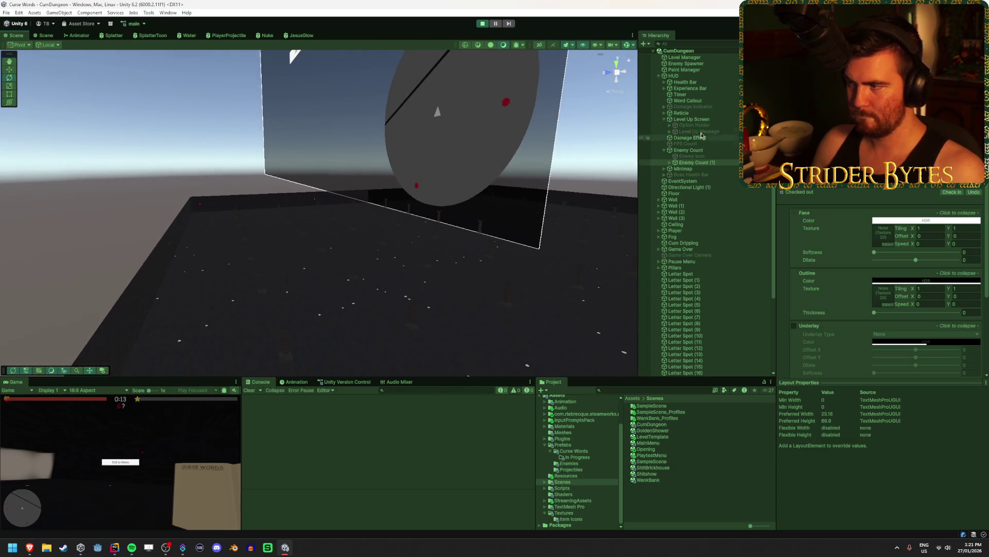
double_click(676, 230)
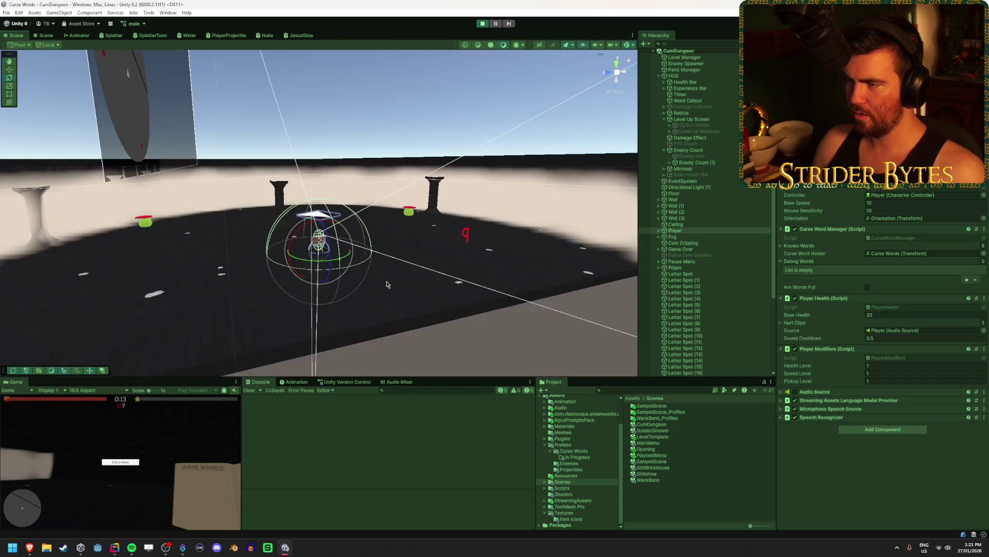
drag(572, 238, 521, 247)
mouse_move(900, 222)
mouse_down()
mouse_move(451, 204)
mouse_move(555, 219)
mouse_up()
click(322, 190)
key(f)
drag(421, 205, 425, 205)
Stop the play test and frame Letter Spot (5) showing the G letter
click(483, 23)
scroll(469, 209, up, 3)
mouse_move(463, 228)
mouse_down()
mouse_move(356, 211)
mouse_move(544, 227)
mouse_move(570, 215)
mouse_move(423, 232)
mouse_up()
double_click(699, 311)
mouse_move(527, 276)
mouse_down()
mouse_move(439, 219)
mouse_move(396, 217)
mouse_move(541, 277)
mouse_move(564, 268)
mouse_move(519, 281)
mouse_up()
scroll(510, 281, up, 5)
click(723, 306)
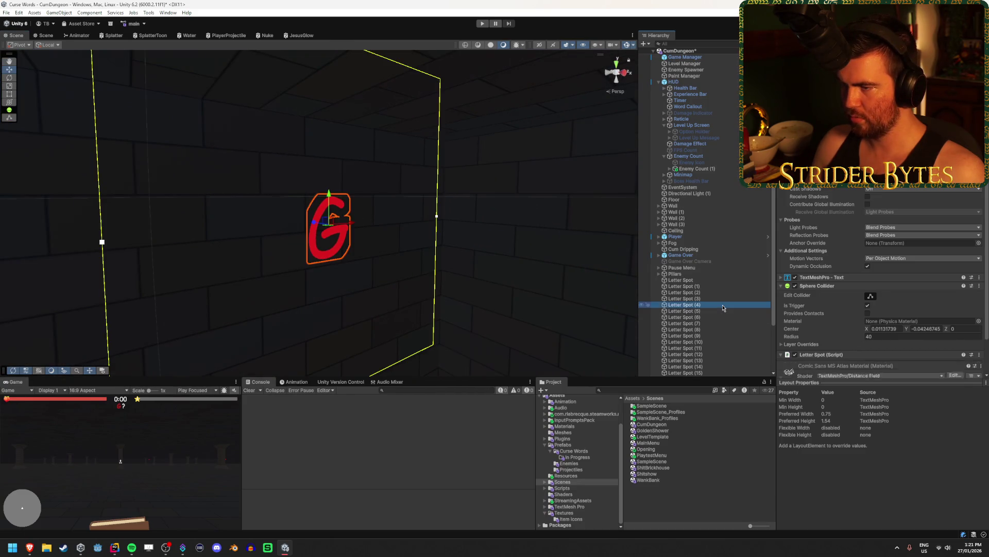
click(719, 299)
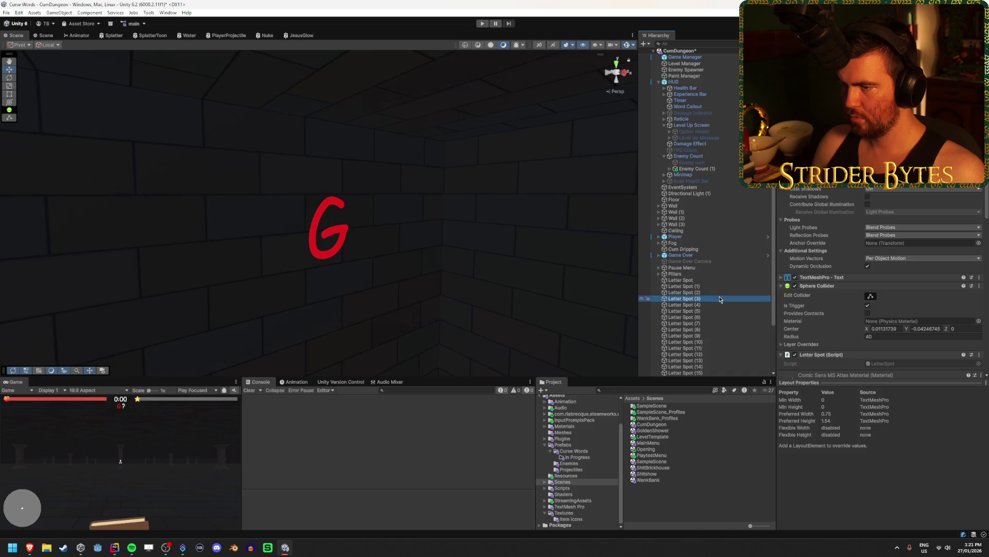
double_click(707, 316)
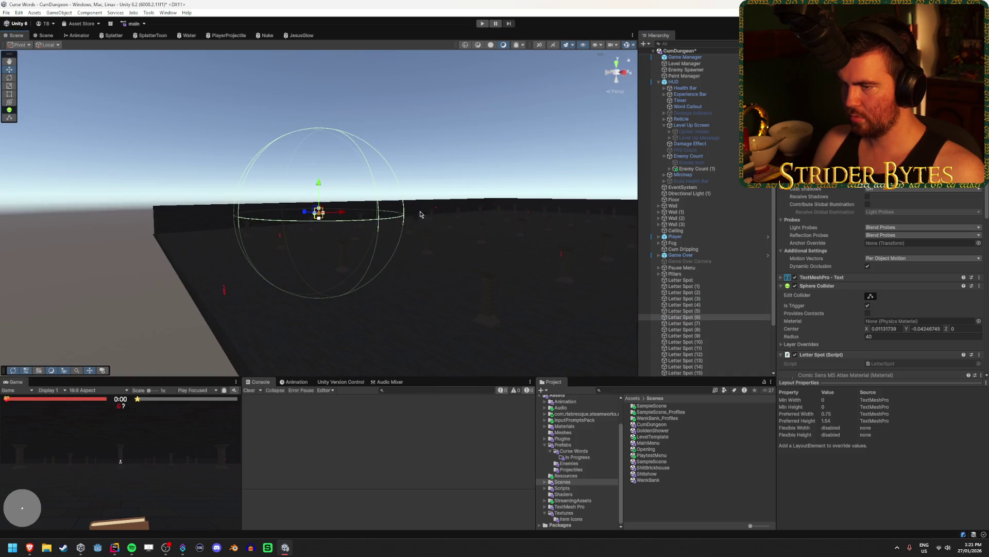
scroll(356, 221, up, 3)
scroll(356, 221, up, 3)
scroll(336, 258, down, 5)
mouse_move(336, 258)
mouse_down()
mouse_move(177, 256)
mouse_move(204, 243)
mouse_up()
scroll(218, 225, up, 5)
mouse_move(418, 251)
mouse_down()
mouse_move(385, 247)
mouse_move(350, 256)
mouse_move(378, 260)
mouse_move(309, 271)
mouse_move(308, 261)
mouse_move(11, 247)
mouse_move(8, 228)
mouse_move(6, 256)
mouse_move(981, 258)
mouse_move(939, 263)
mouse_up()
scroll(379, 260, up, 5)
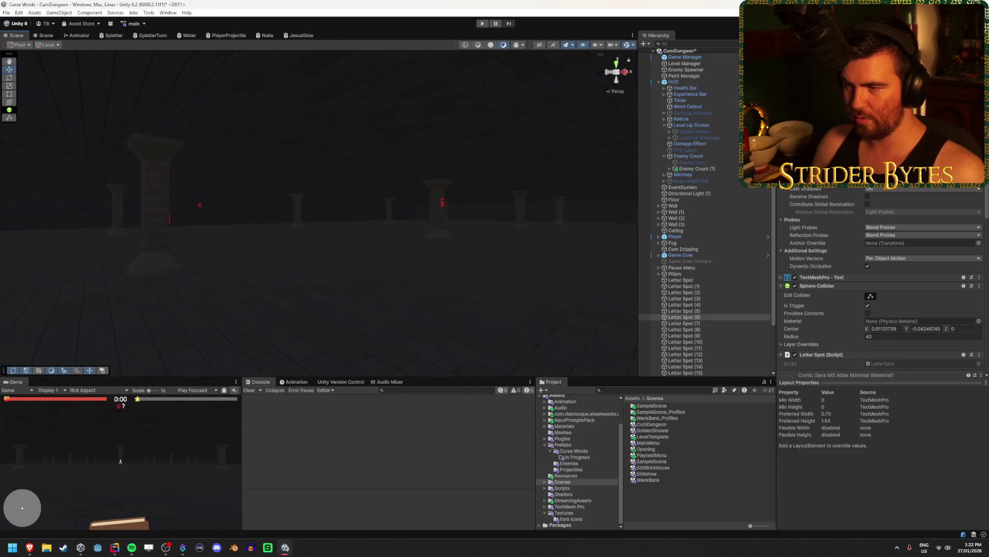
drag(331, 248, 669, 250)
drag(766, 249, 917, 245)
mouse_move(548, 272)
mouse_down()
mouse_move(309, 274)
mouse_move(417, 273)
mouse_move(285, 287)
mouse_move(278, 273)
mouse_move(192, 289)
mouse_move(248, 280)
mouse_move(159, 278)
mouse_move(112, 261)
mouse_move(241, 247)
mouse_move(125, 250)
mouse_move(340, 254)
mouse_move(79, 247)
mouse_move(433, 245)
mouse_move(332, 257)
mouse_move(309, 249)
mouse_move(314, 238)
mouse_move(431, 248)
mouse_move(254, 256)
mouse_move(95, 243)
mouse_move(121, 249)
mouse_move(139, 236)
mouse_move(133, 250)
mouse_move(325, 257)
mouse_up()
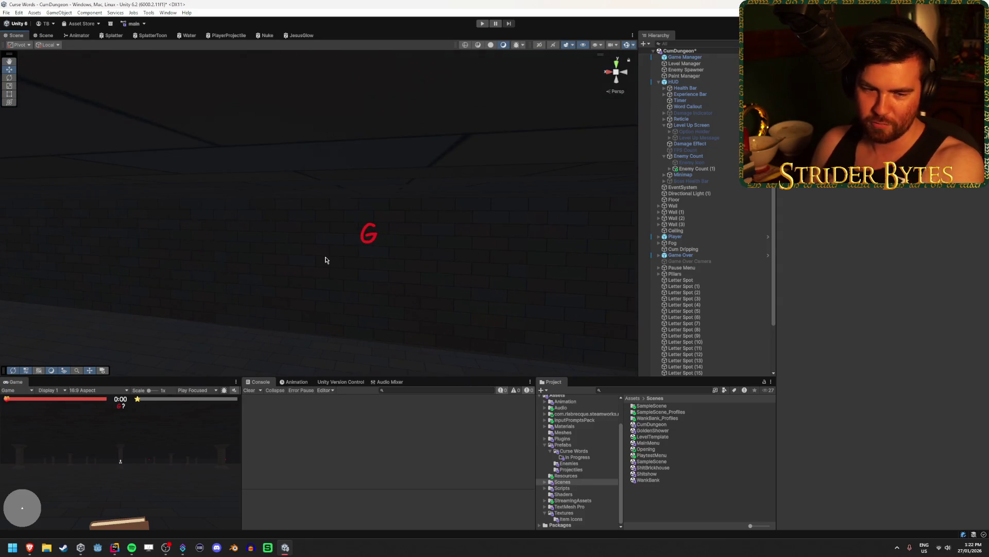
mouse_move(426, 253)
mouse_down()
mouse_move(371, 256)
mouse_move(227, 229)
mouse_move(294, 263)
mouse_move(387, 256)
mouse_move(230, 250)
mouse_move(616, 250)
mouse_move(582, 251)
mouse_move(567, 239)
mouse_up()
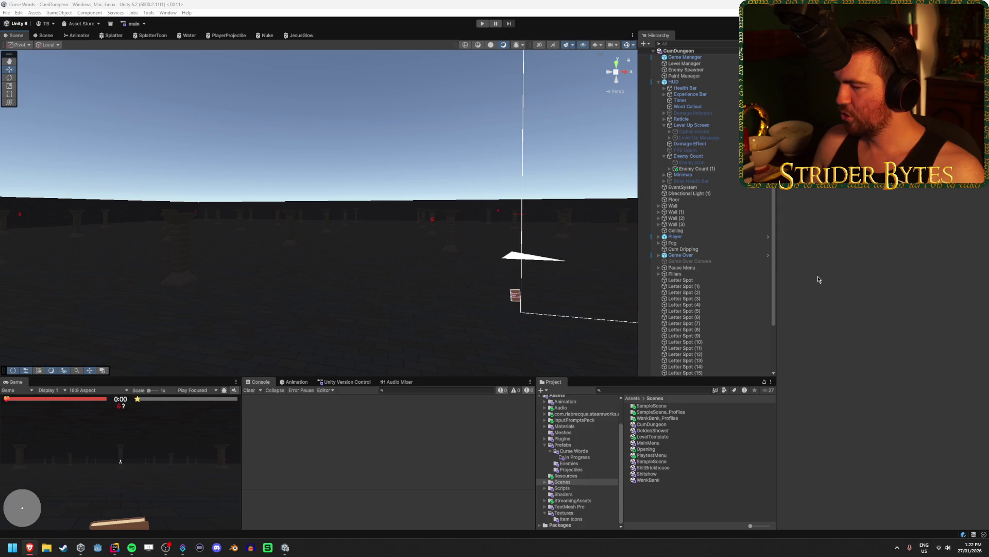
Open the Shitshow scene and view the platform and sign up close
double_click(644, 474)
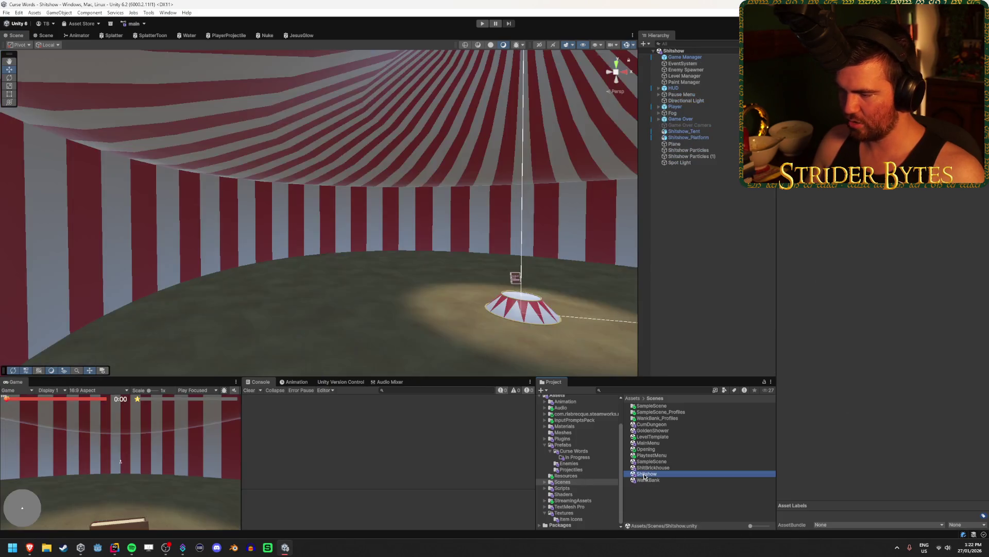
drag(428, 272, 513, 309)
scroll(512, 305, down, 3)
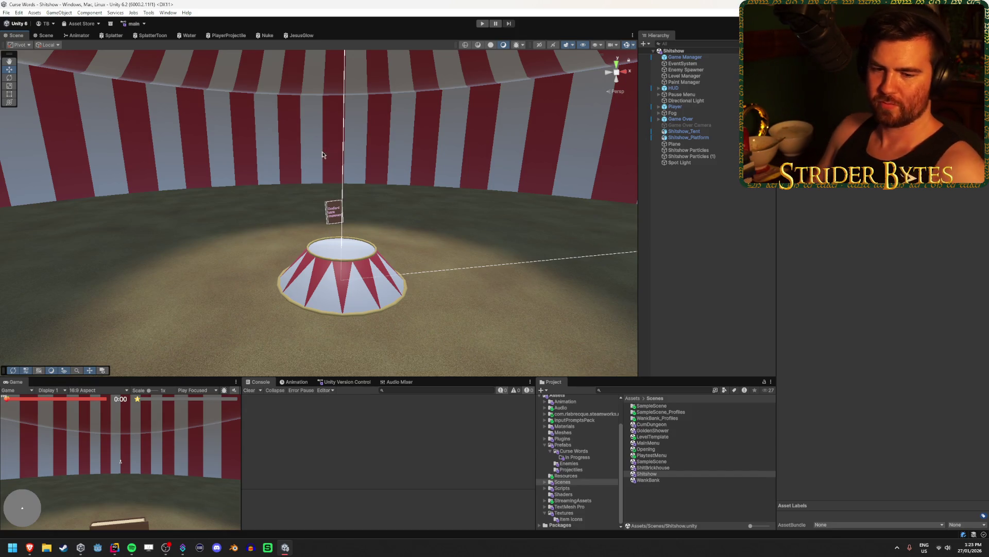
mouse_move(371, 194)
mouse_down()
mouse_move(209, 190)
mouse_move(285, 186)
mouse_move(298, 187)
mouse_move(292, 202)
mouse_move(421, 201)
mouse_move(392, 202)
mouse_up()
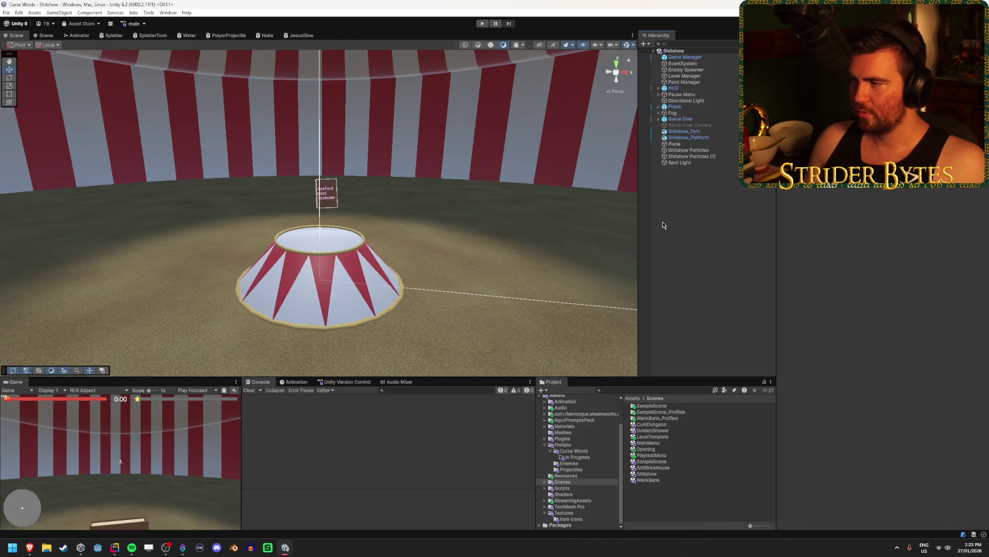
Select the Player's Curse Words child object and raise it upward with the move gizmo
click(699, 101)
click(701, 106)
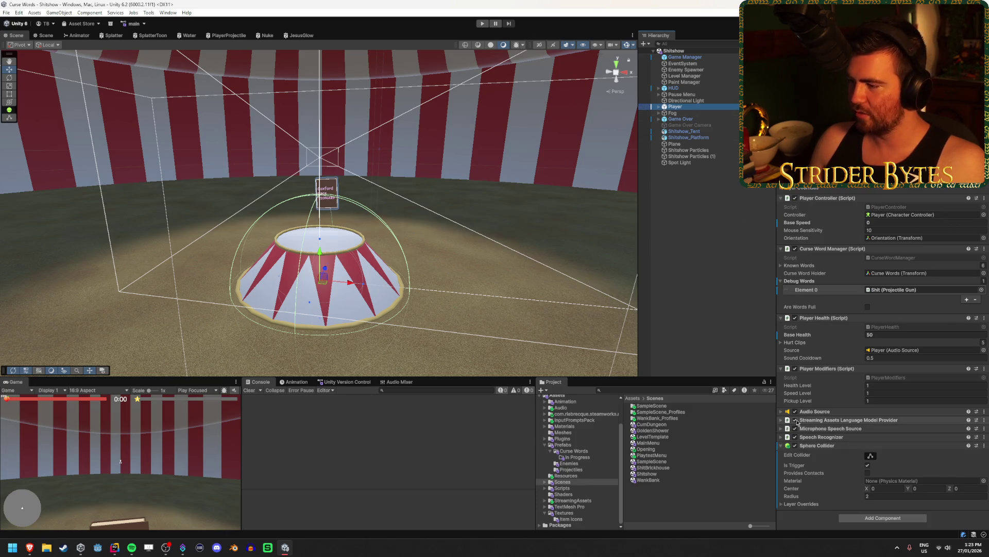
click(827, 446)
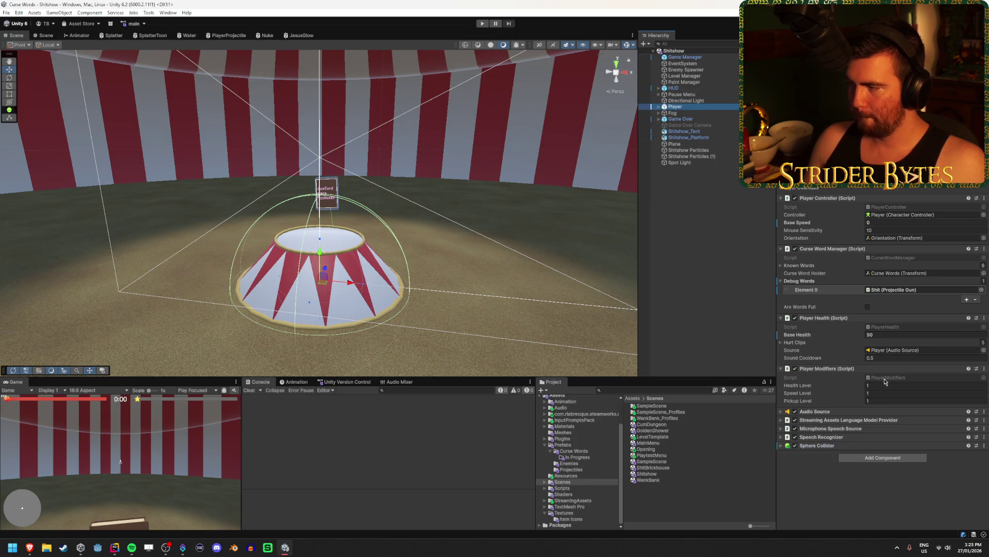
click(660, 107)
click(706, 125)
mouse_move(413, 178)
mouse_down()
mouse_move(347, 172)
mouse_move(431, 181)
mouse_up()
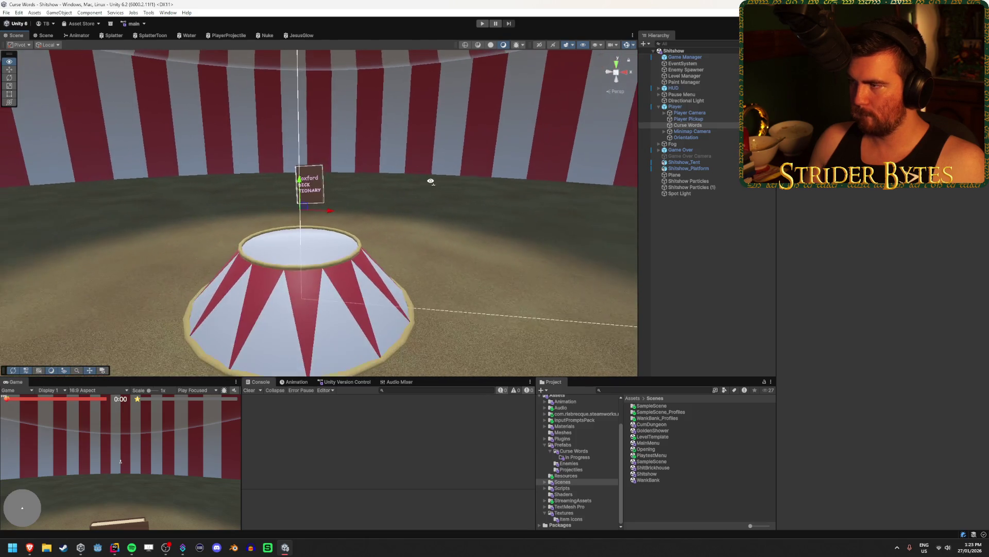
click(708, 126)
drag(300, 191, 300, 115)
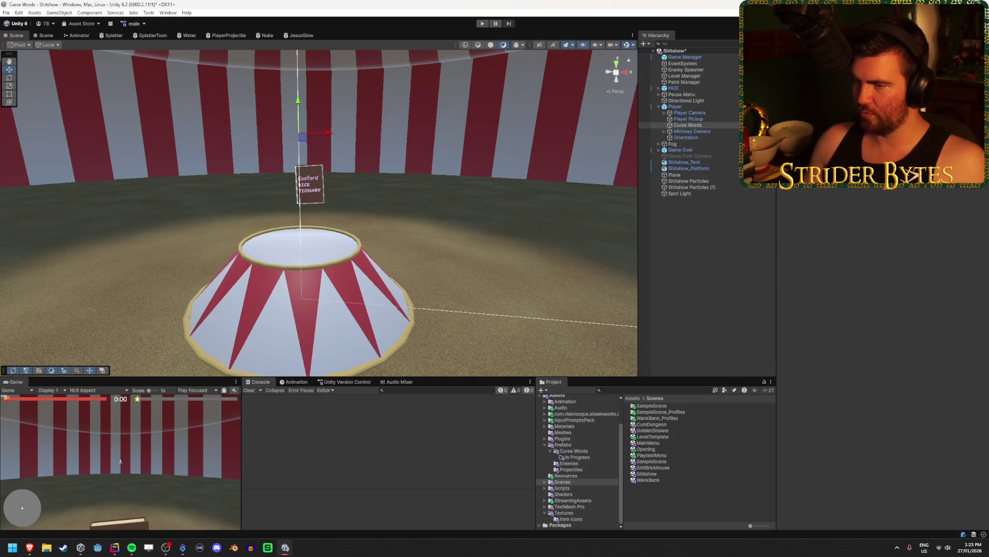
Check the Player Camera's view and start a Shitshow play test
click(689, 112)
drag(412, 185, 453, 180)
click(482, 24)
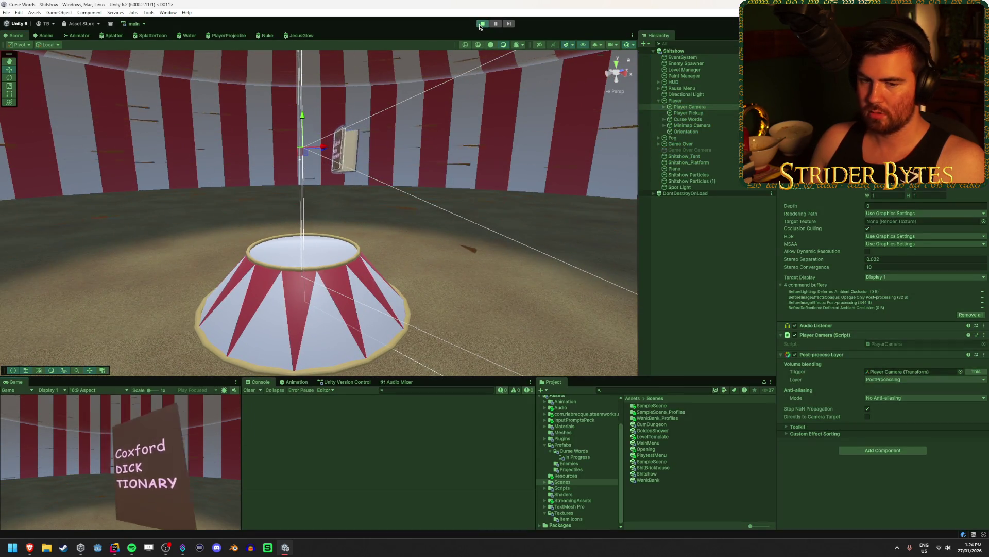
Stop the play test and inspect the Player Camera in the scene
click(482, 24)
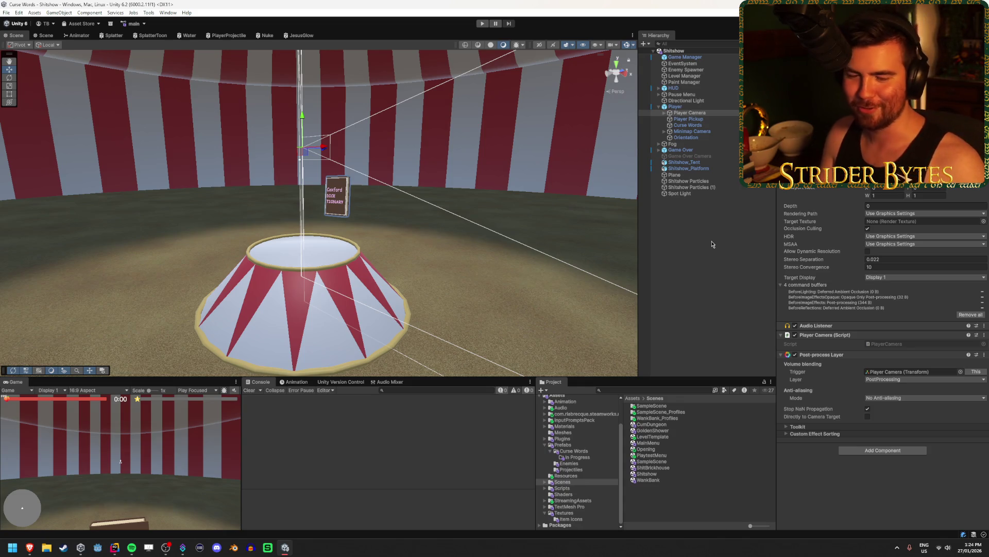
mouse_move(441, 241)
mouse_down()
mouse_move(481, 216)
mouse_move(532, 226)
mouse_move(451, 240)
mouse_move(477, 237)
mouse_up()
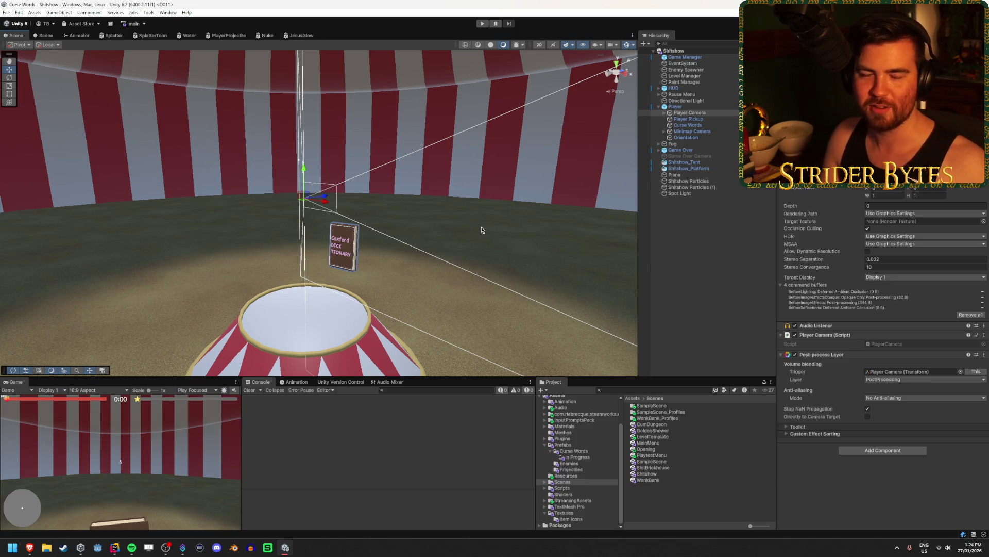
click(706, 269)
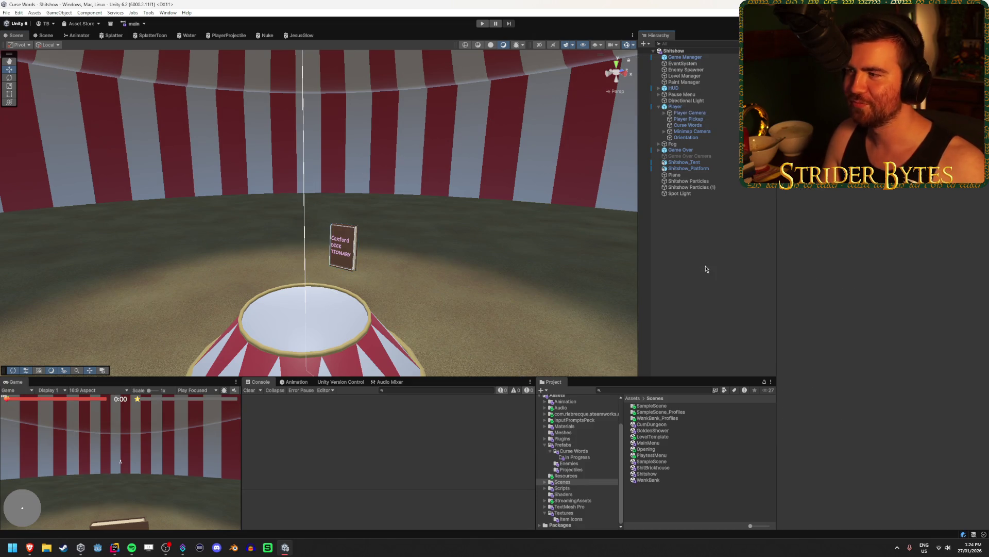
click(704, 114)
mouse_move(501, 262)
mouse_down()
mouse_move(558, 261)
mouse_move(517, 260)
mouse_up()
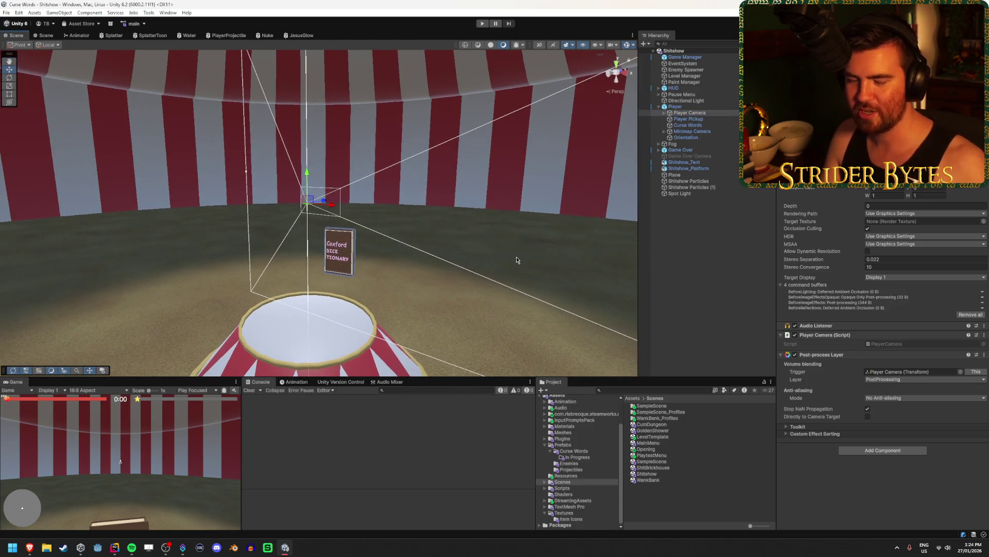
Select Curse Words and Player, run another quick play test, stop it and deselect
click(732, 251)
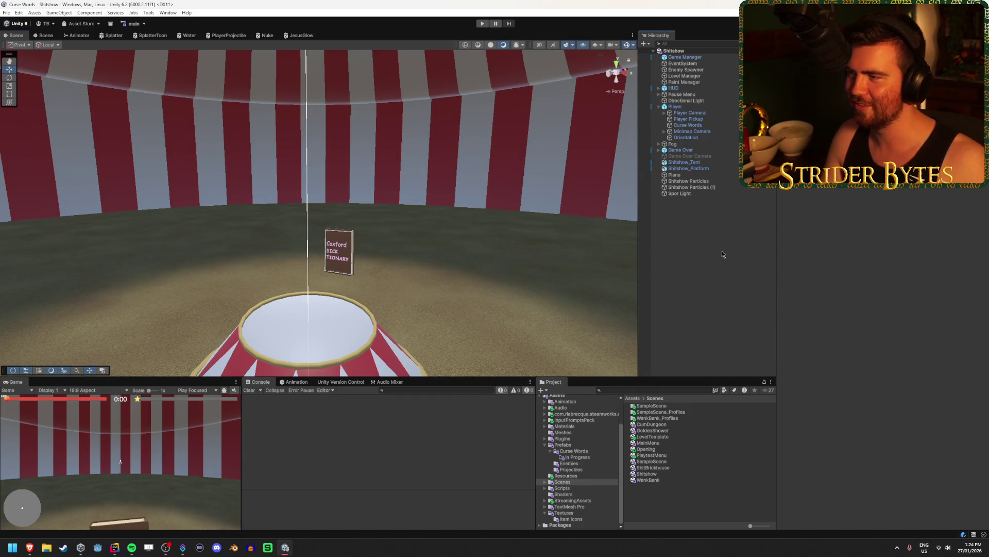
click(699, 126)
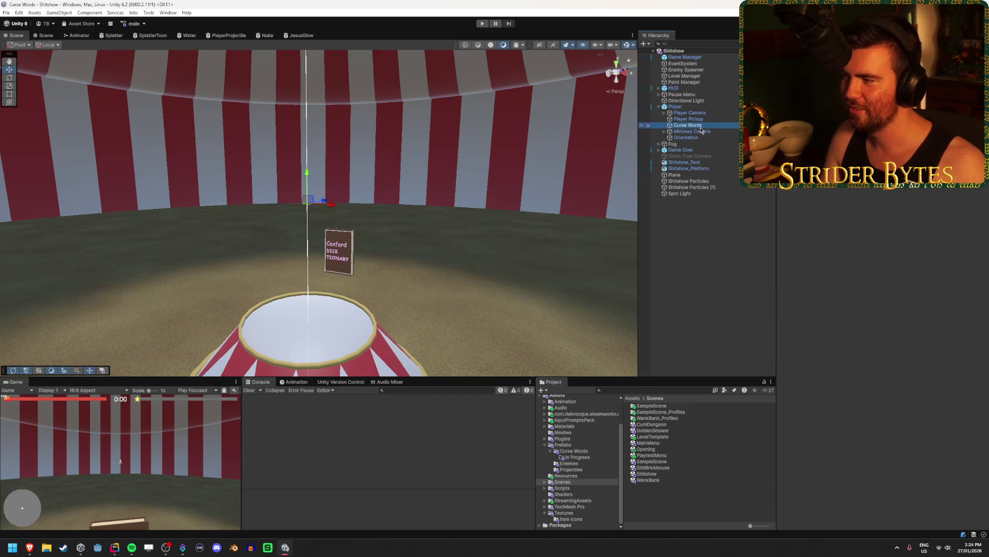
click(676, 107)
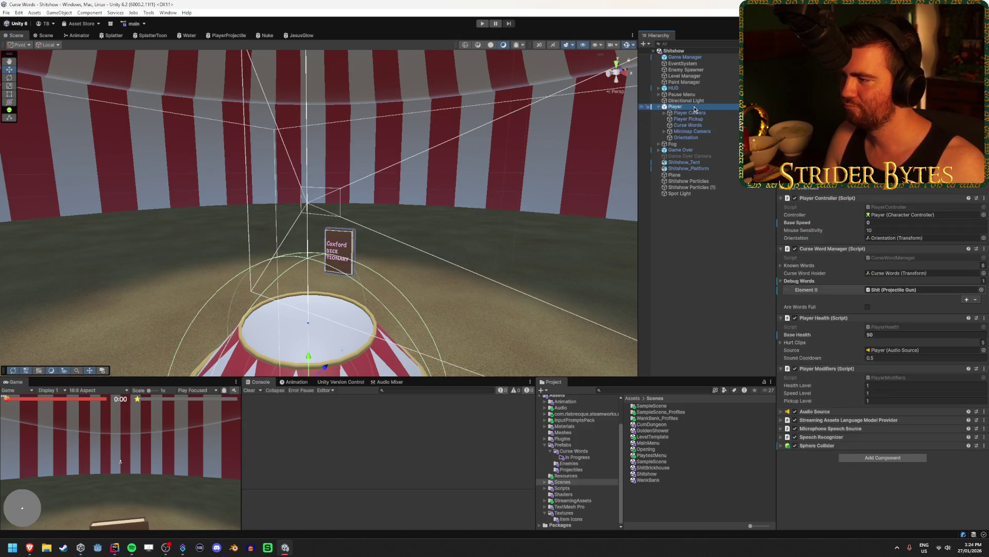
click(482, 23)
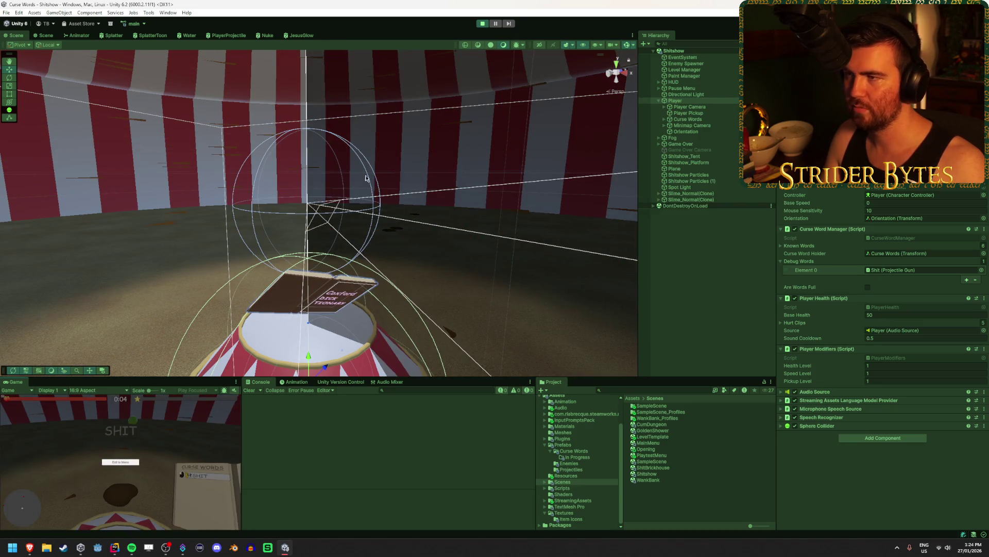
click(481, 25)
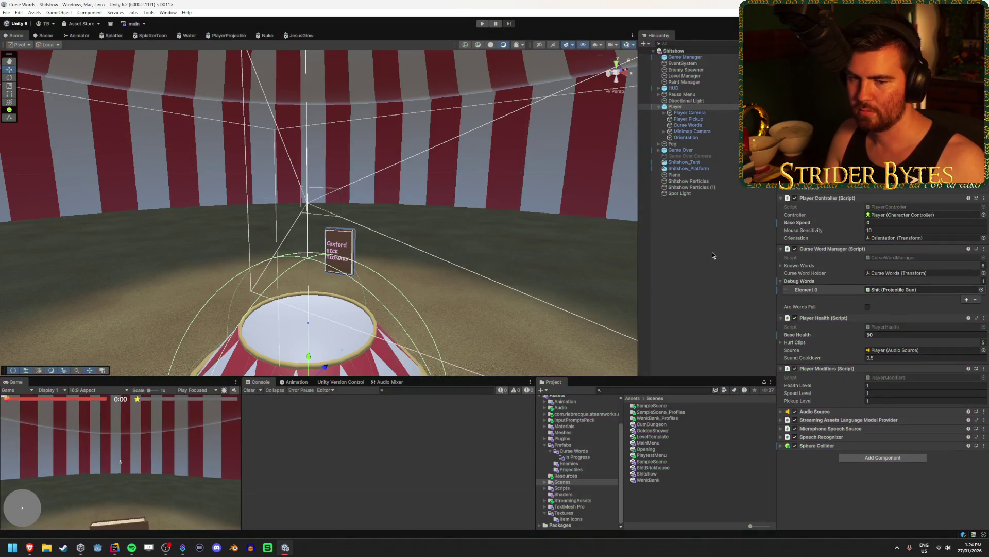
click(713, 303)
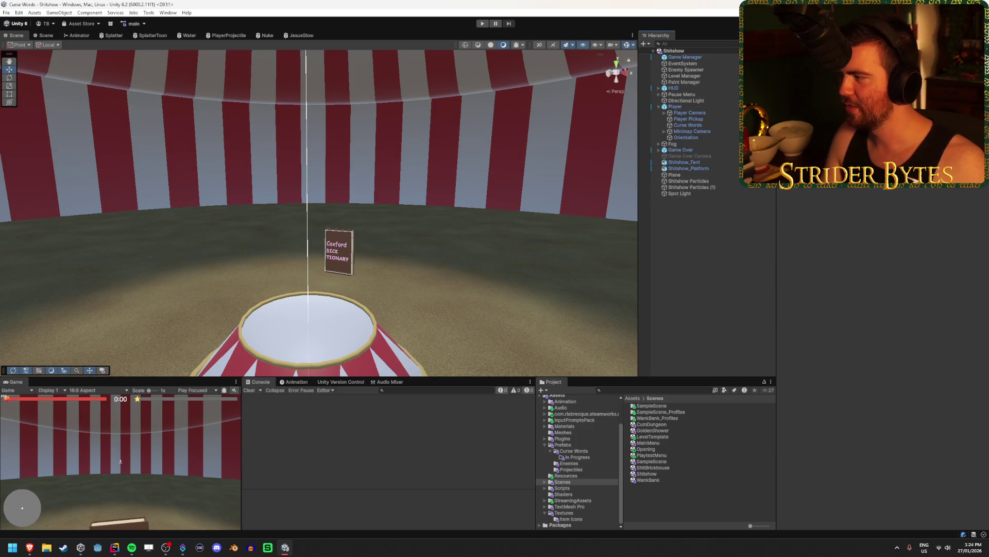
key(alt+Tab)
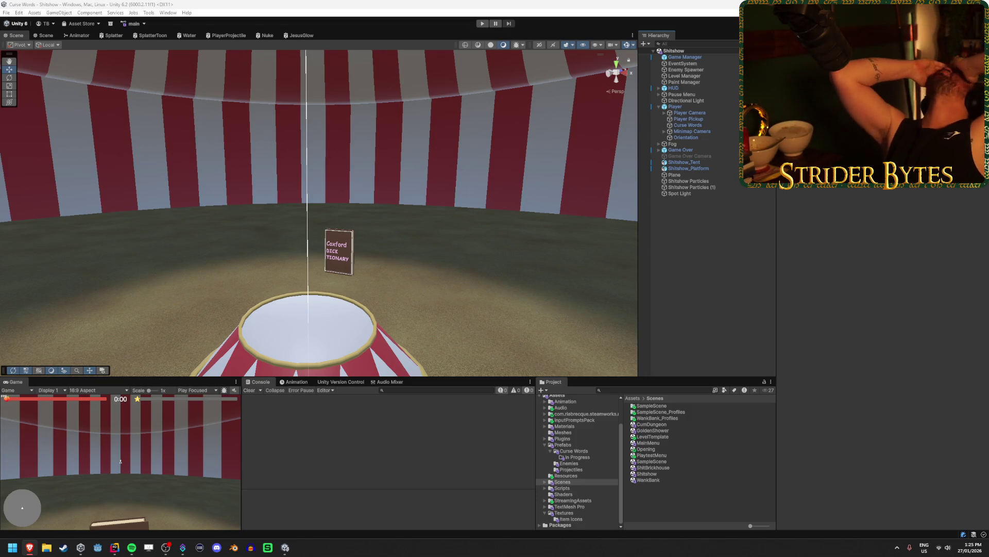
click(719, 242)
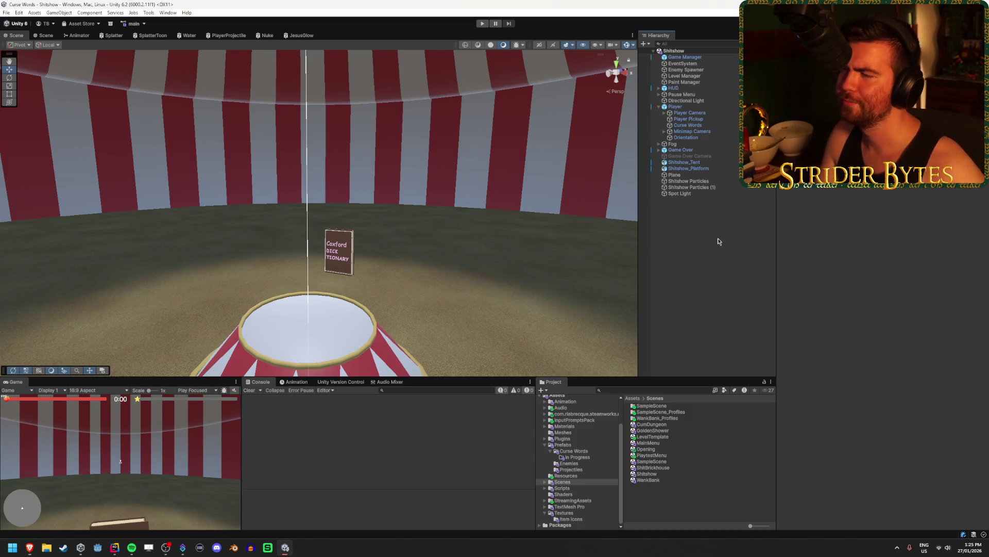
click(690, 107)
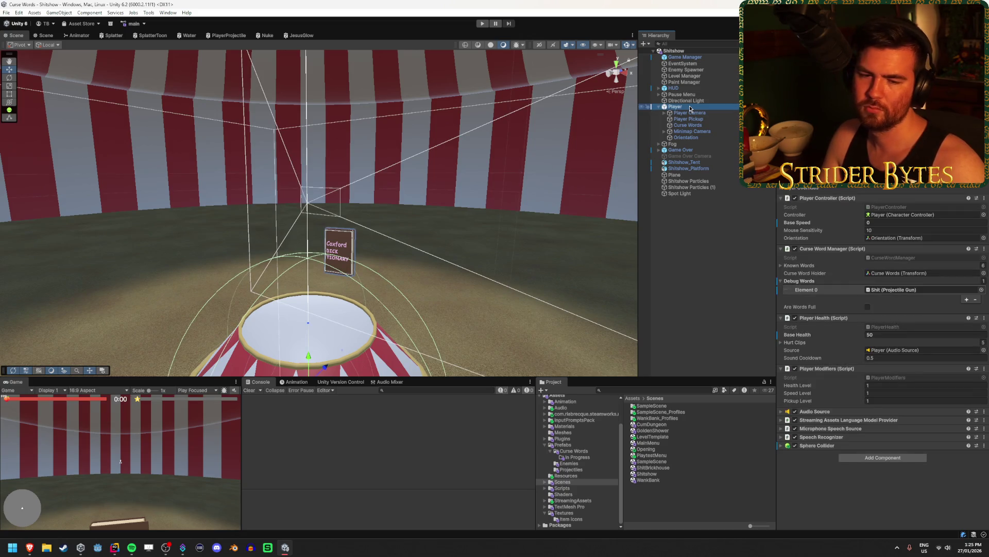
drag(394, 239, 513, 186)
scroll(514, 186, down, 2)
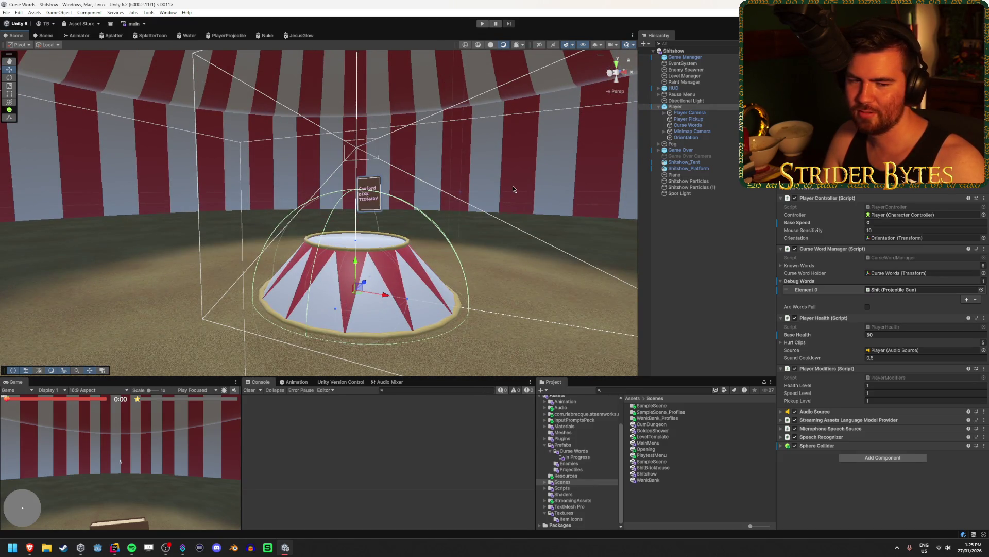
scroll(518, 192, down, 3)
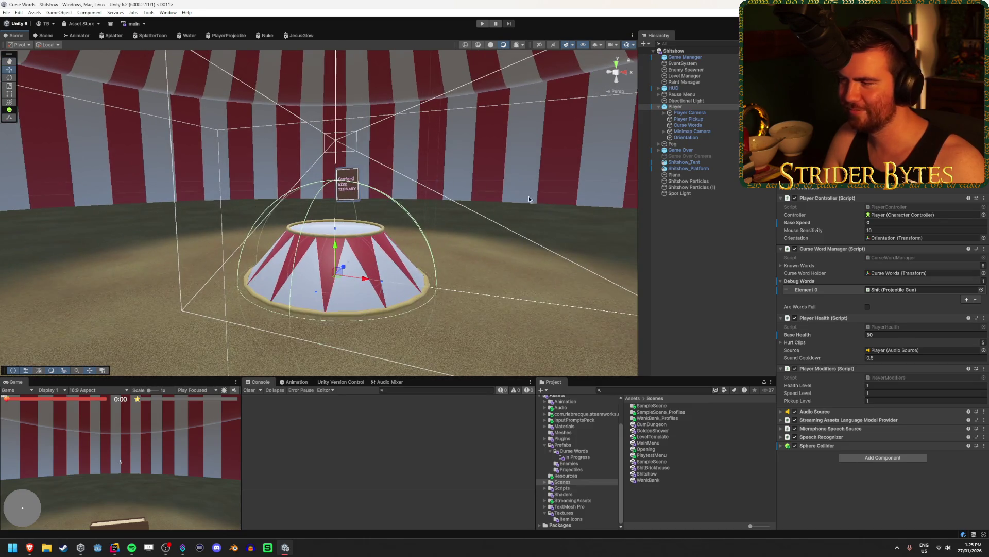
click(845, 445)
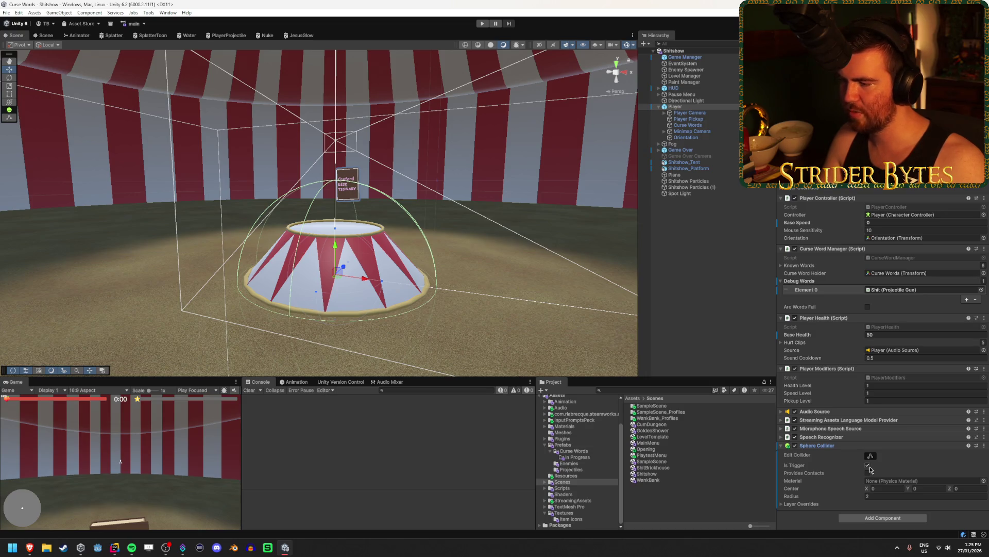
click(481, 24)
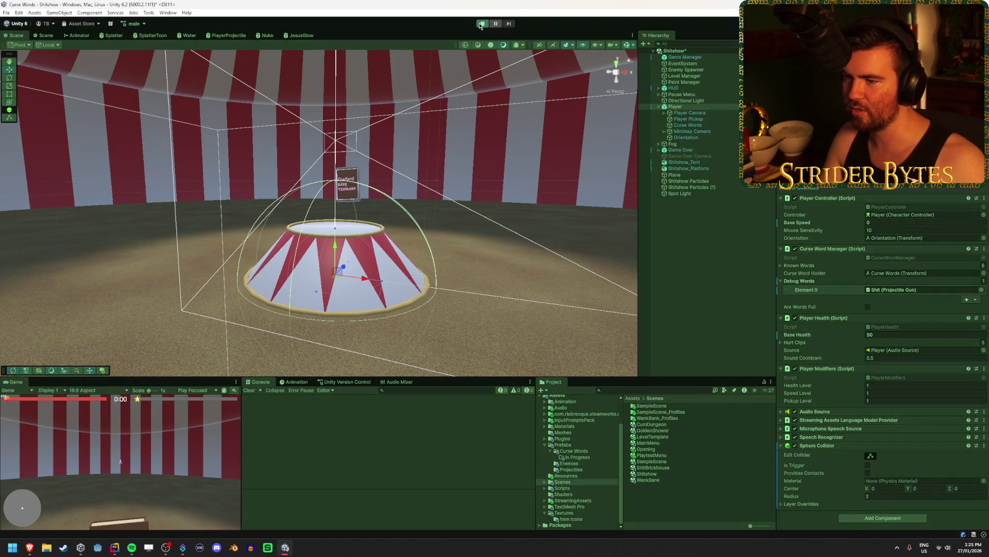
click(482, 24)
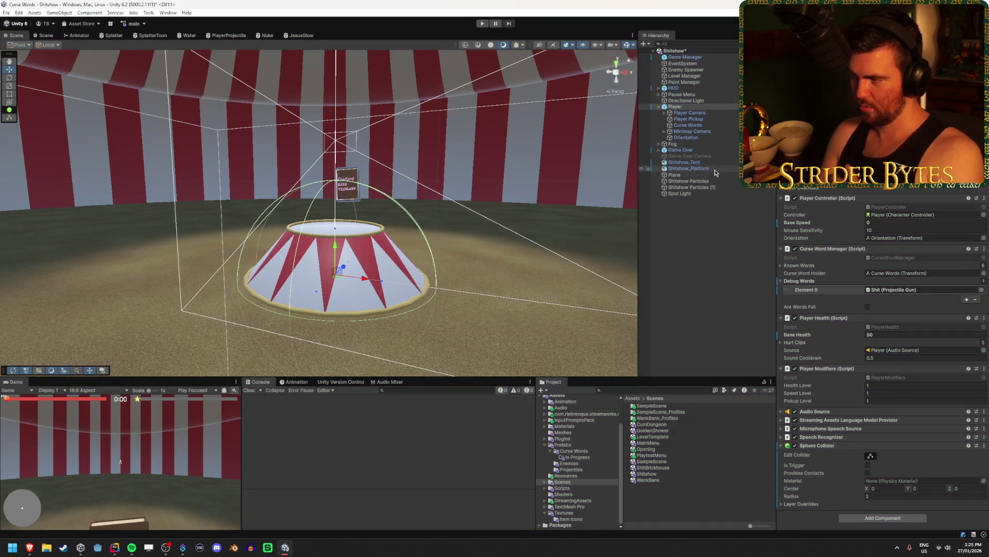
click(726, 169)
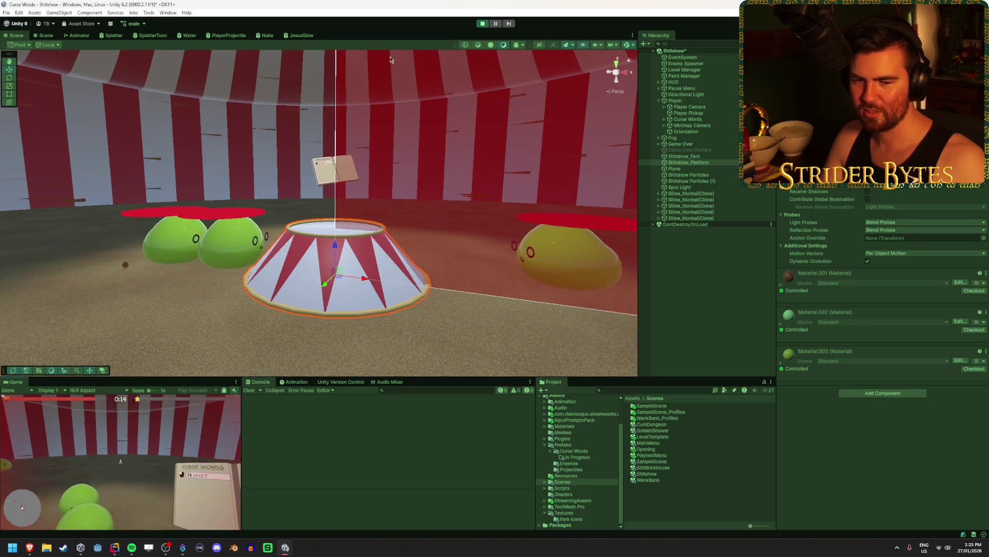
click(480, 24)
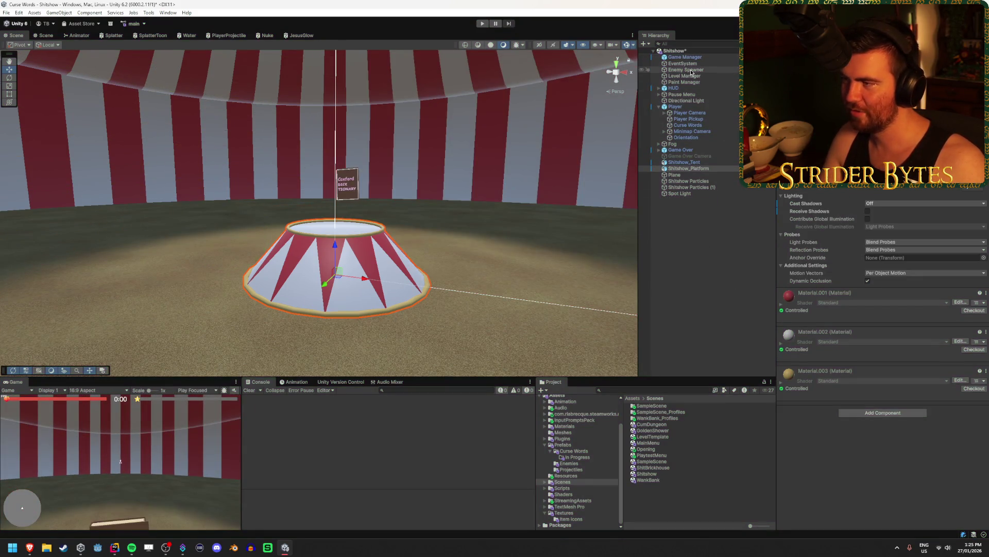
Locate the Slime_Jumping prefab from the Enemy Spawner and run another short play test
click(691, 70)
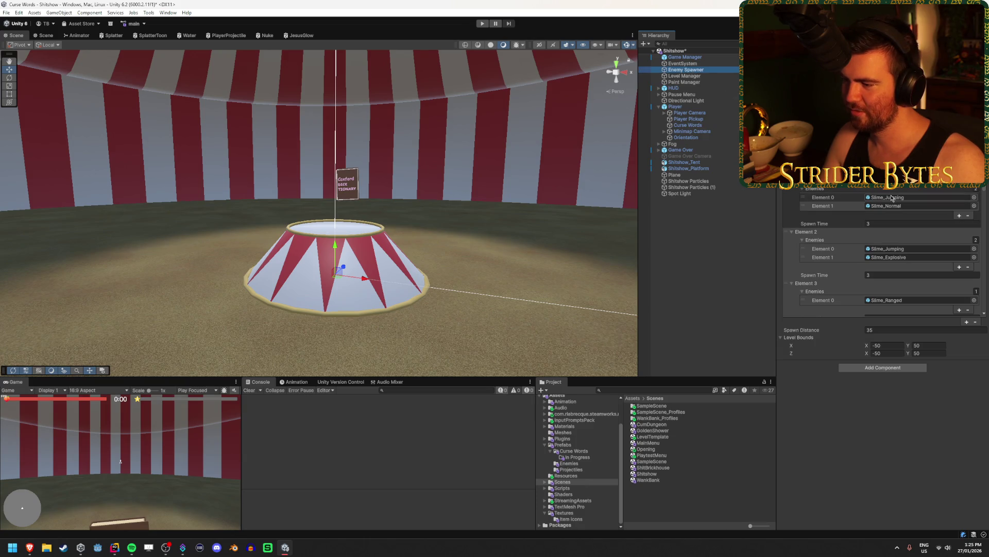
click(892, 198)
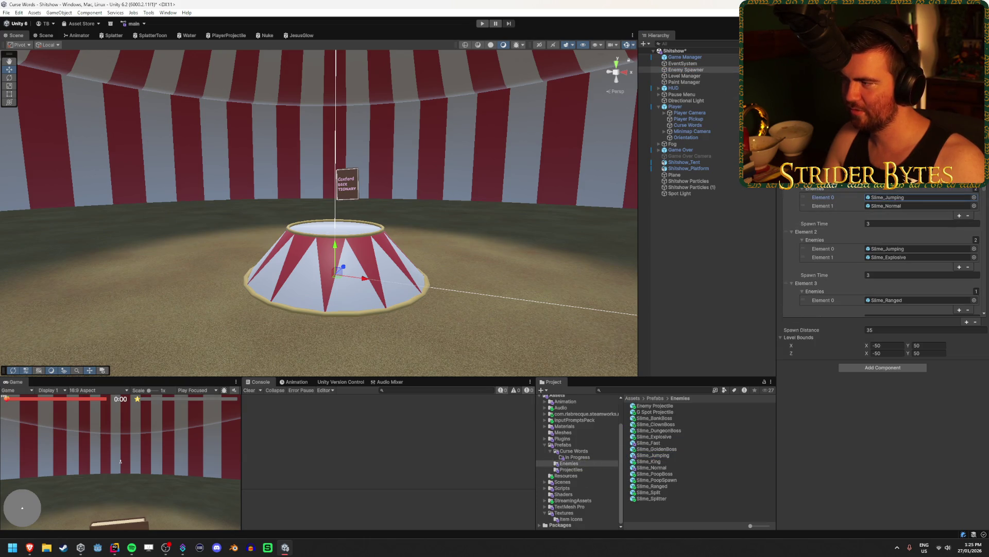
scroll(887, 247, up, 1)
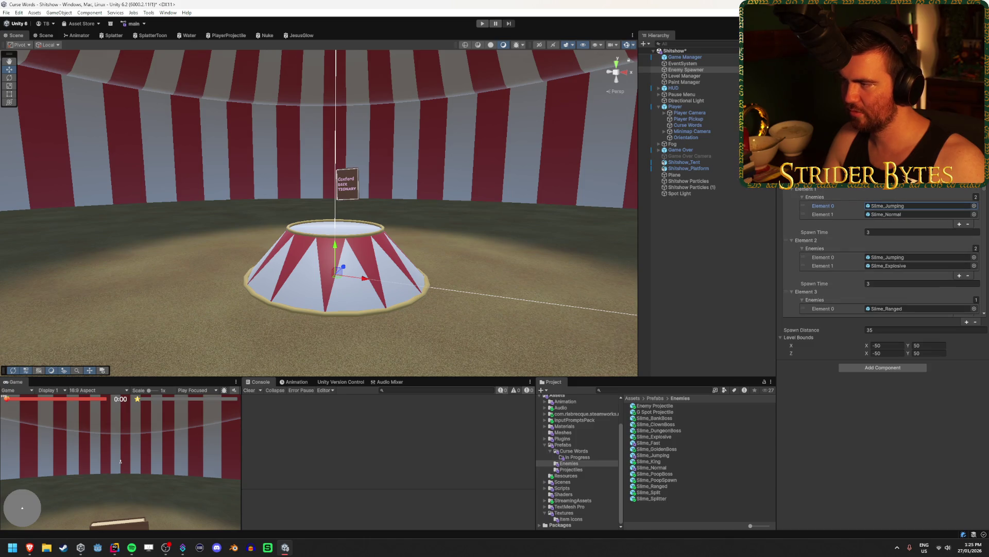
click(481, 23)
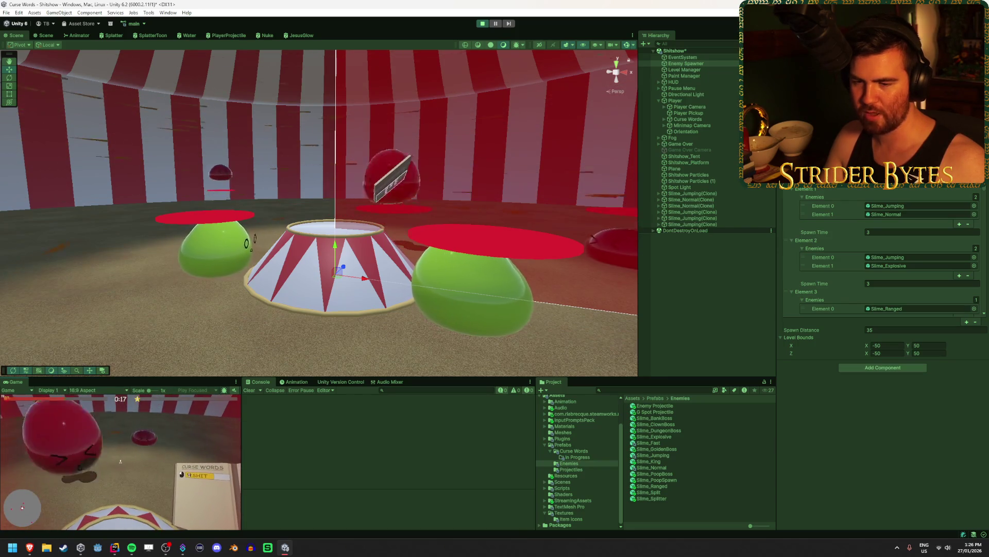
click(483, 23)
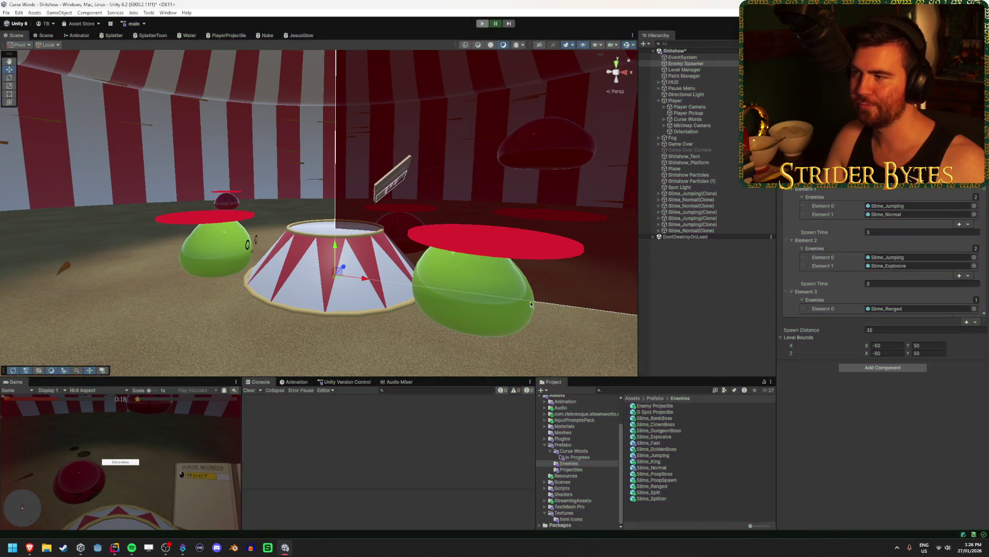
key(alt+Tab)
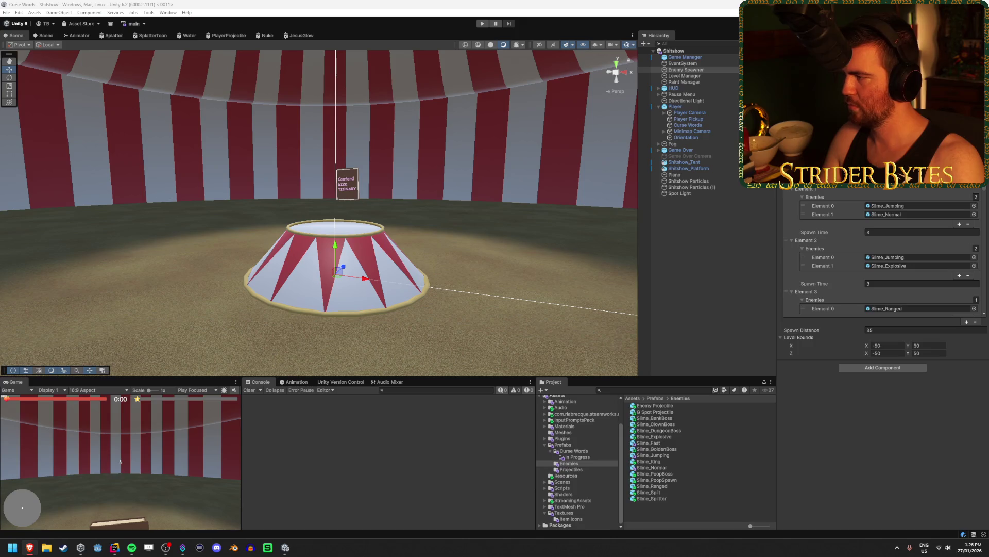
key(alt+Tab)
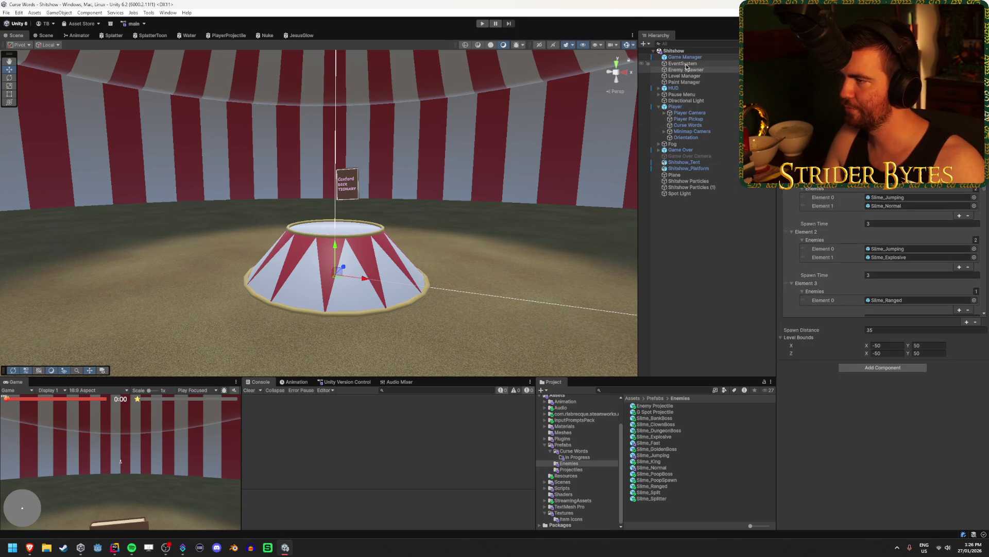
Open the Level Manager's ShitshowLevel script in Rider at the ten-minute boss check
click(690, 58)
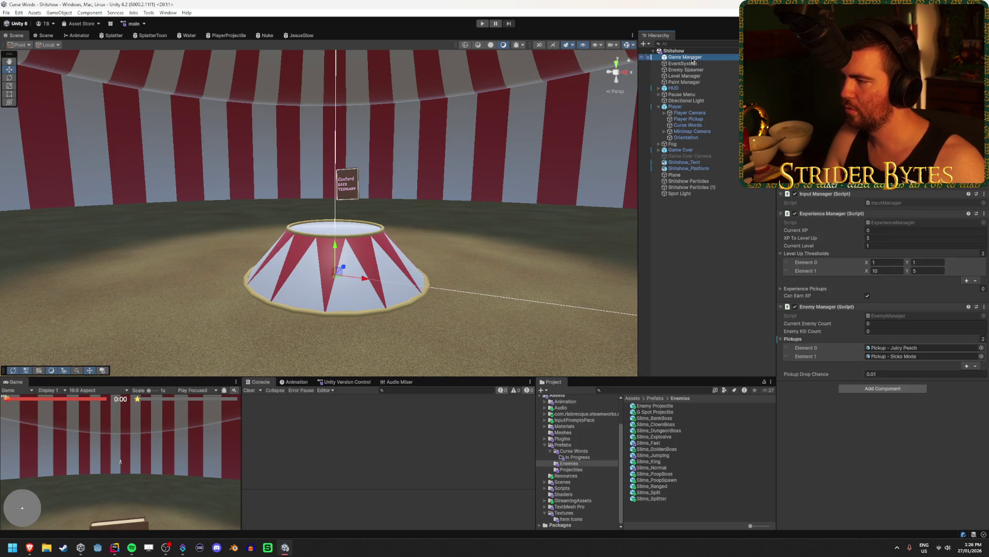
click(683, 76)
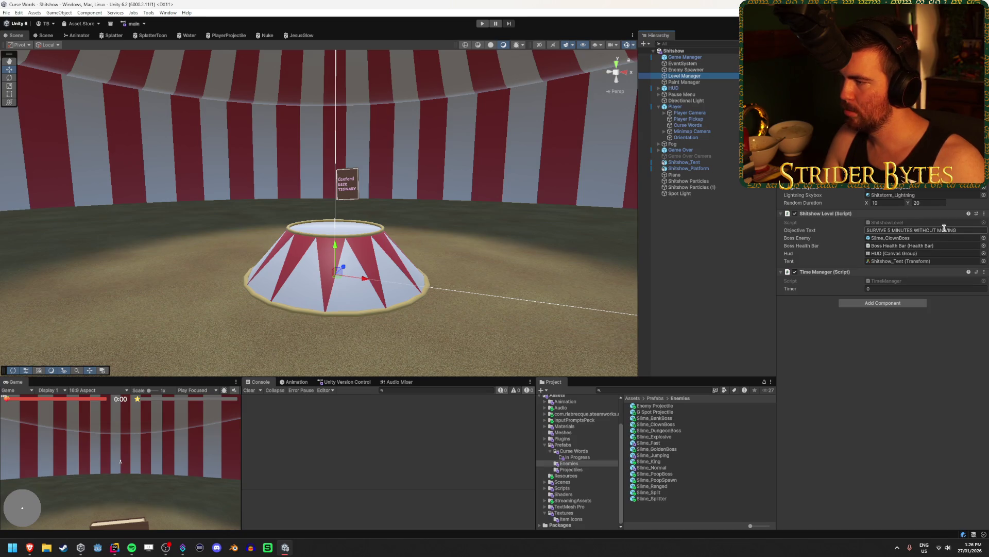
click(902, 230)
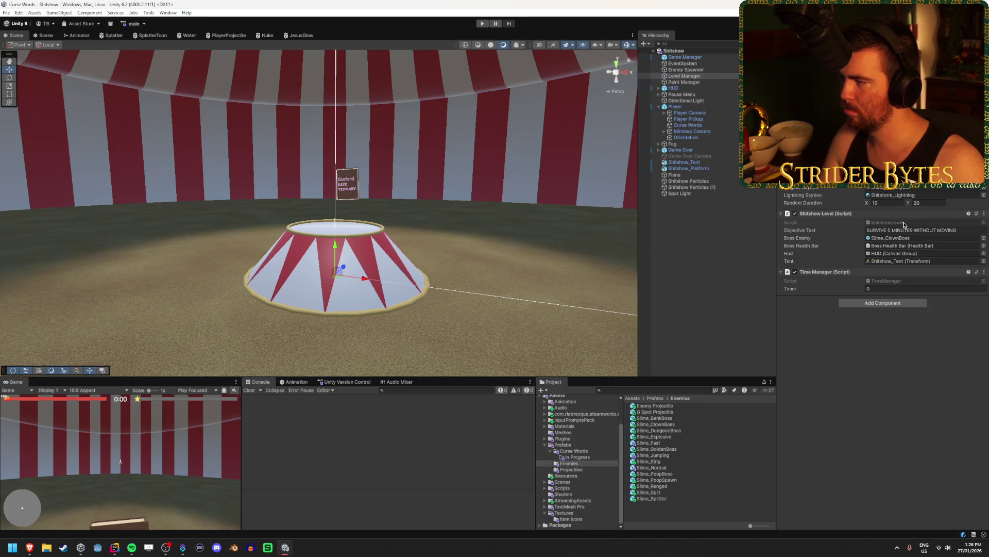
double_click(903, 223)
click(411, 244)
click(381, 281)
click(376, 292)
Lower the tent's rise value in ShitshowLevel.cs from 1000f to 100f
click(377, 299)
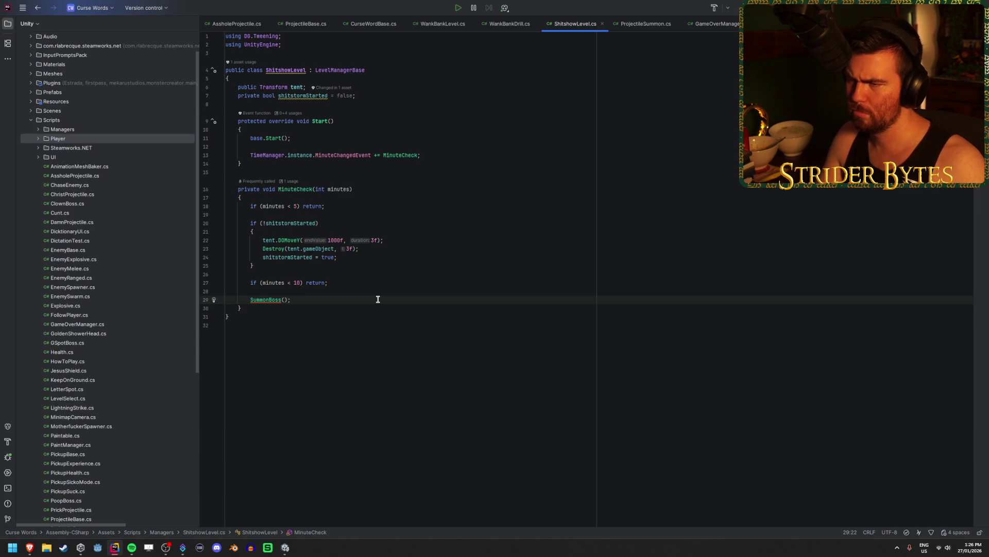
click(348, 207)
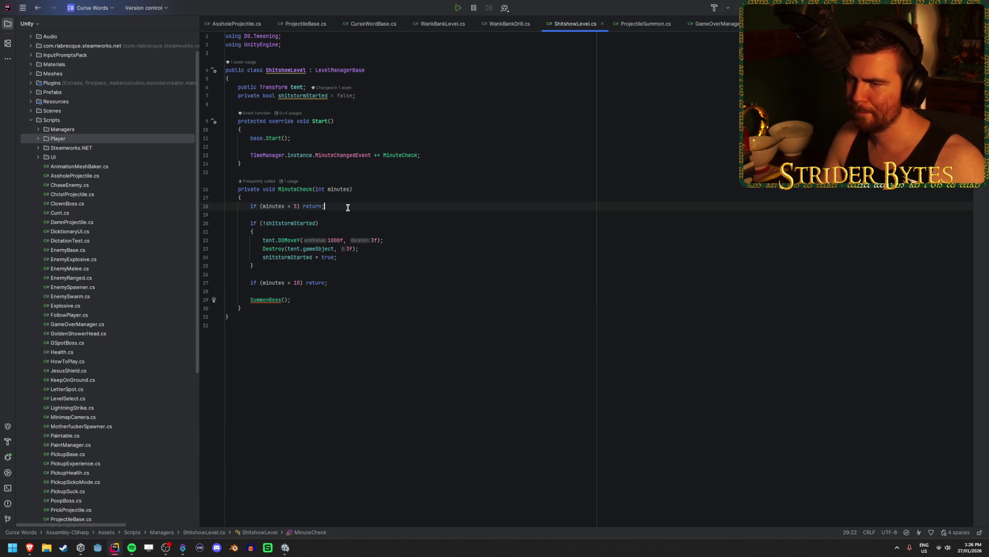
click(339, 224)
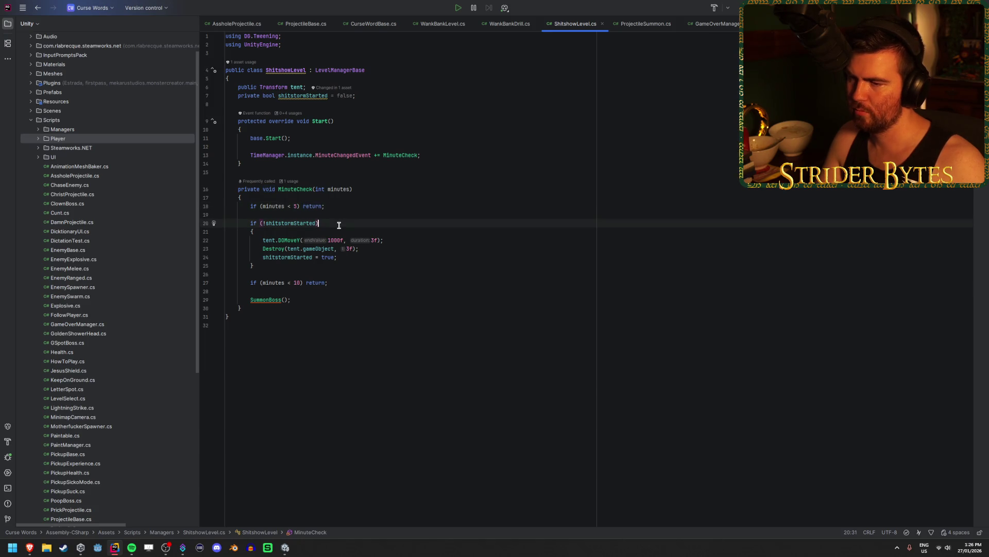
click(313, 249)
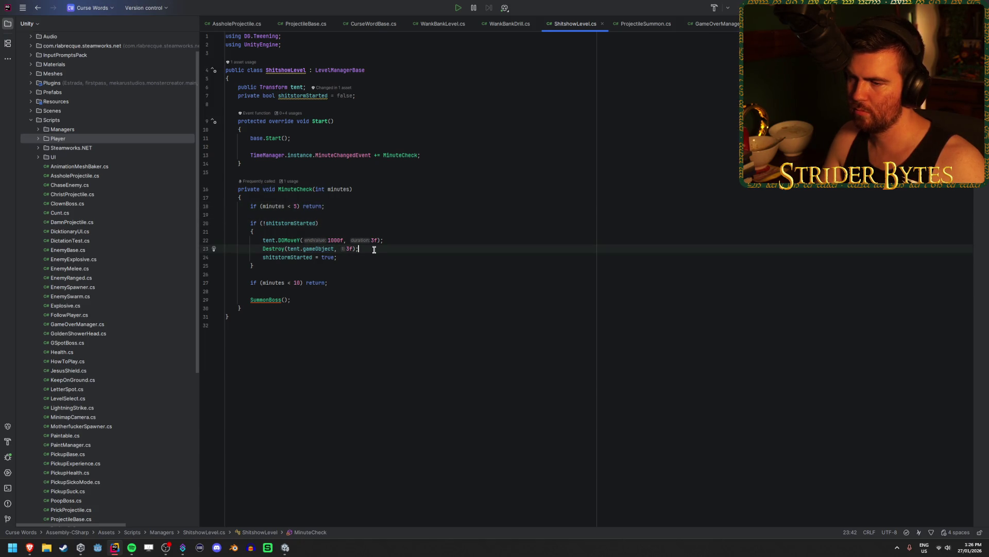
click(396, 242)
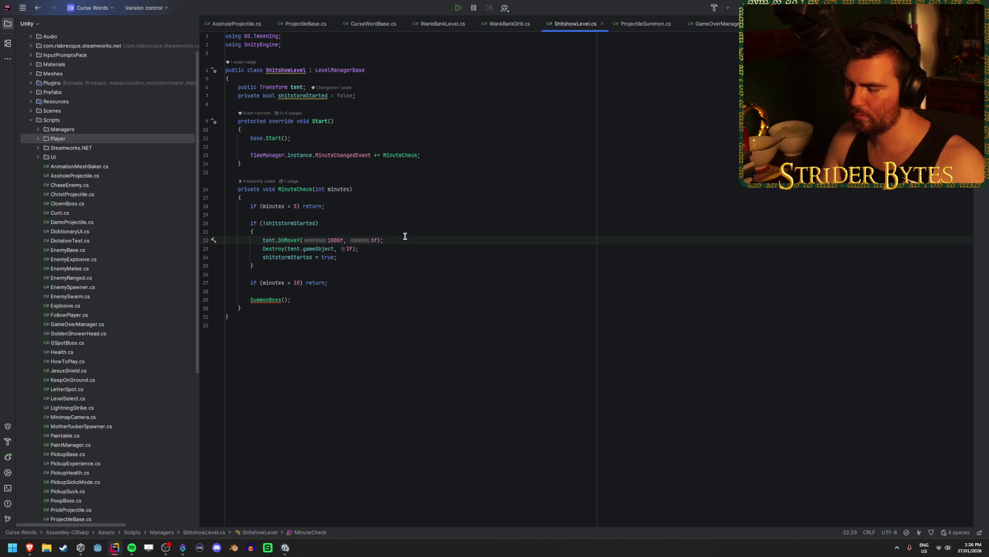
key(BackSpace)
click(411, 238)
Add MessageManager.instance.ShowMessage("SURVIVE ANOTHER 5 MINUTES IN THE SHITSTORM", 3f) after the shitstorm flag and save
click(369, 256)
key(Return)
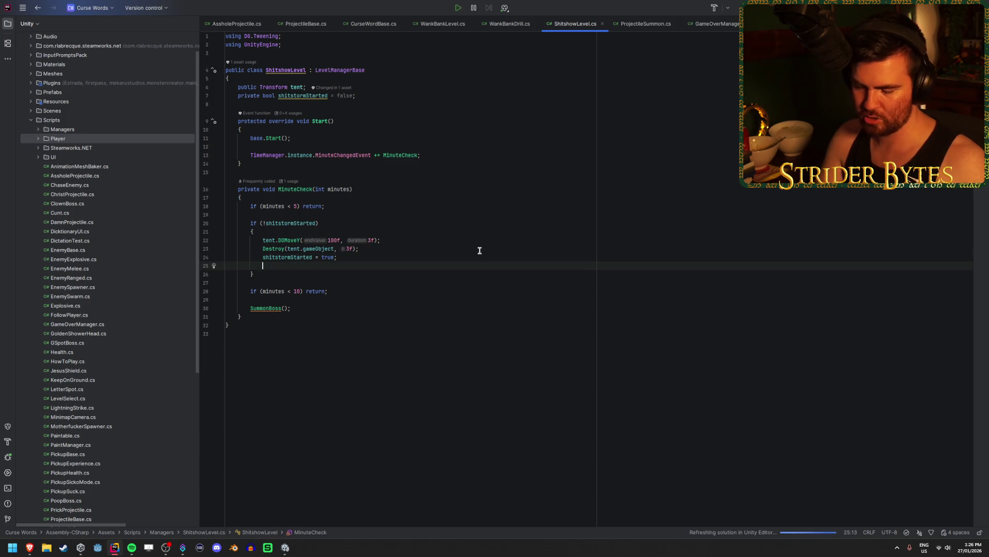
text(Message)
key(Down)
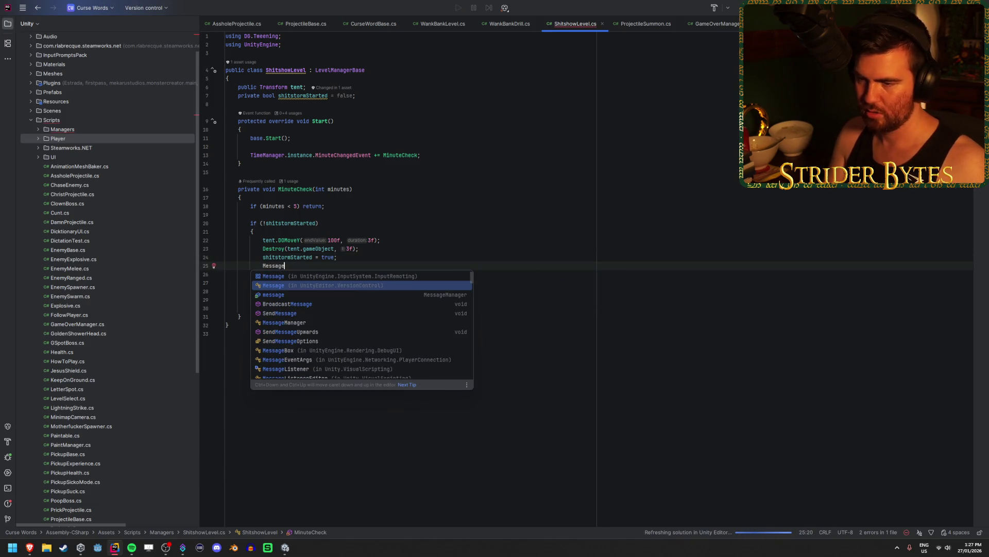
key(Return)
text(.instance.ShowMessage("");)
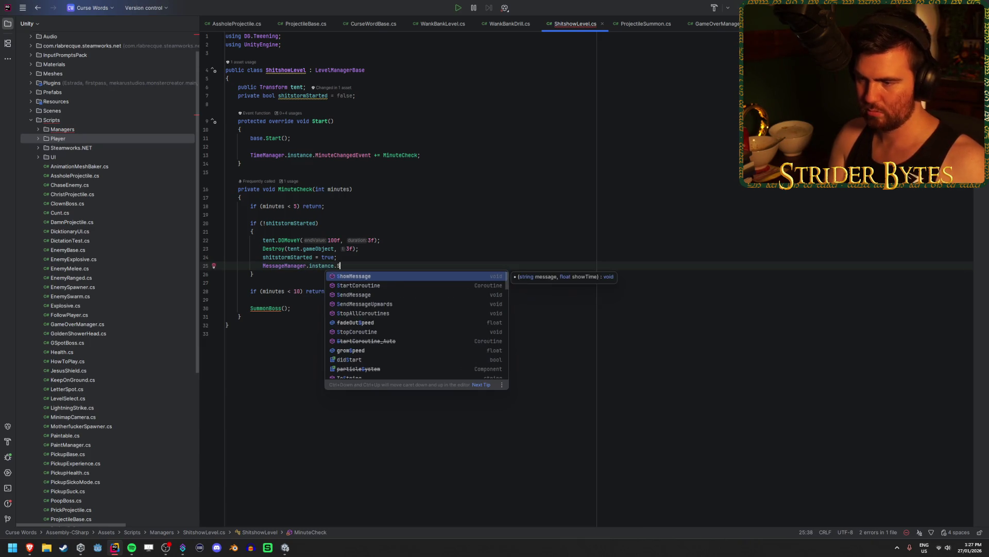
key(Return)
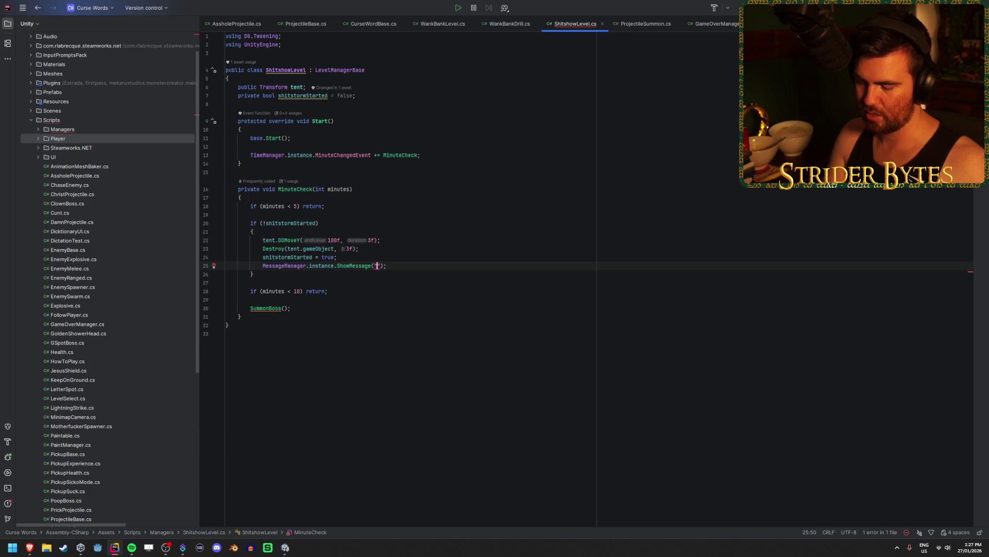
key(Caps_Lock)
text(SURVIVE ANOTHER 5 MINUTES IN THE SHITSTORM)
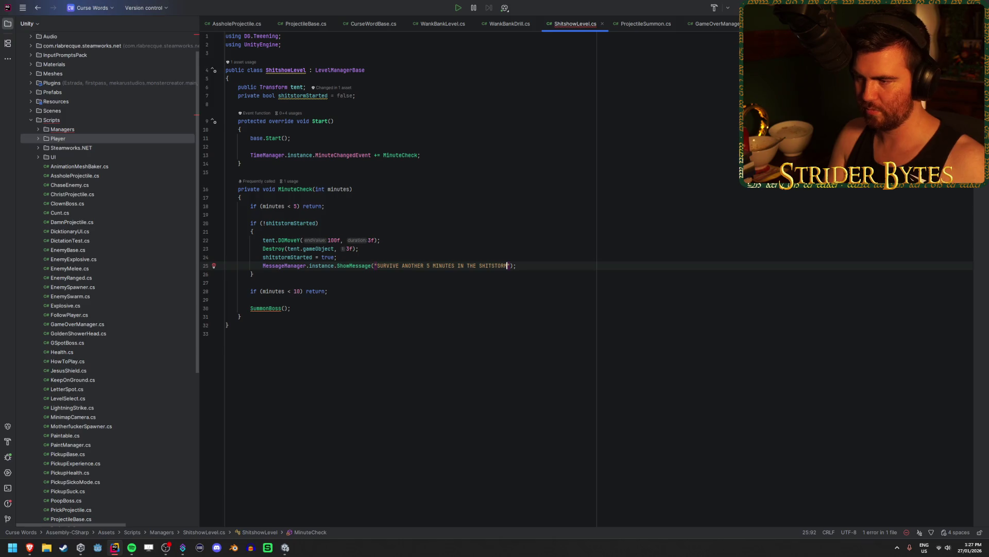
key(Caps_Lock)
text(, 3f)
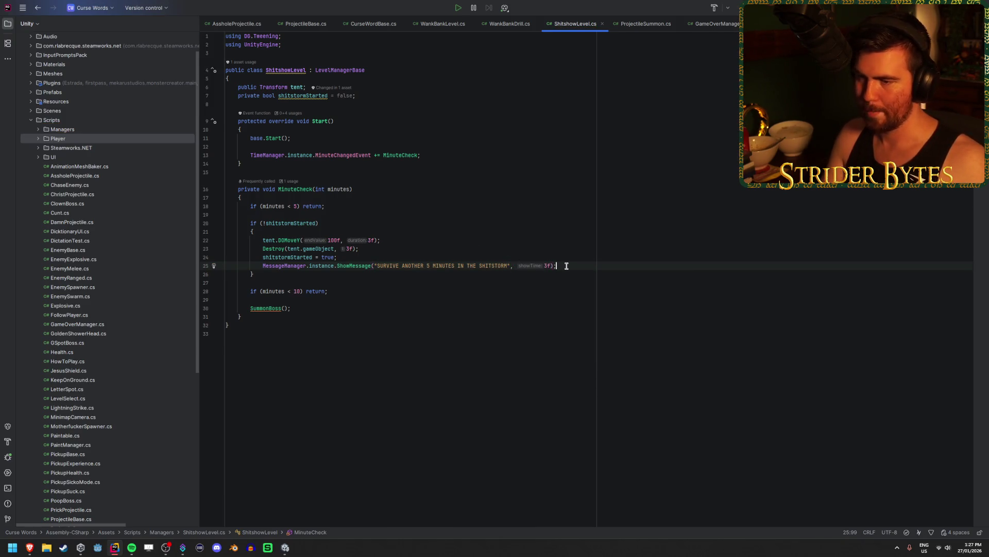
key(ctrl+s)
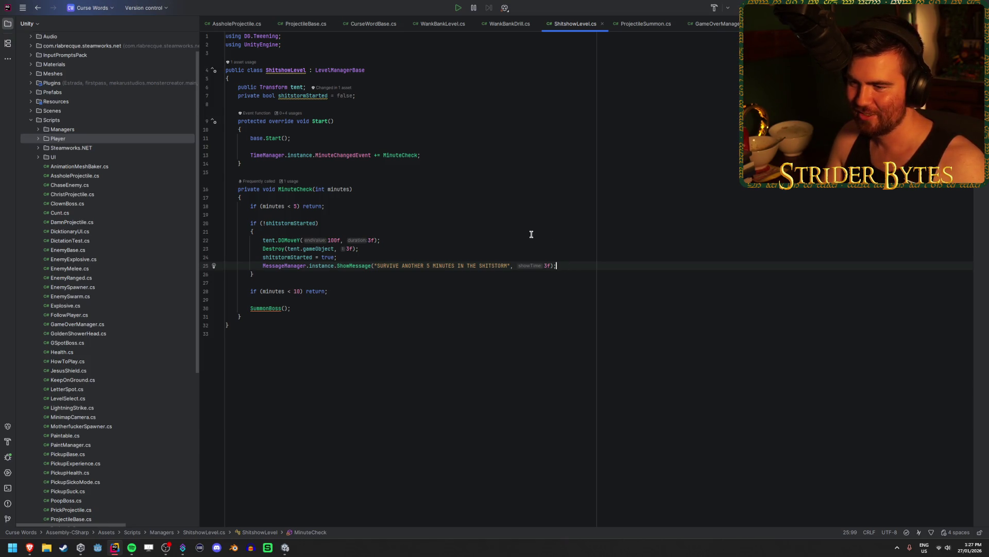
key(alt+Tab)
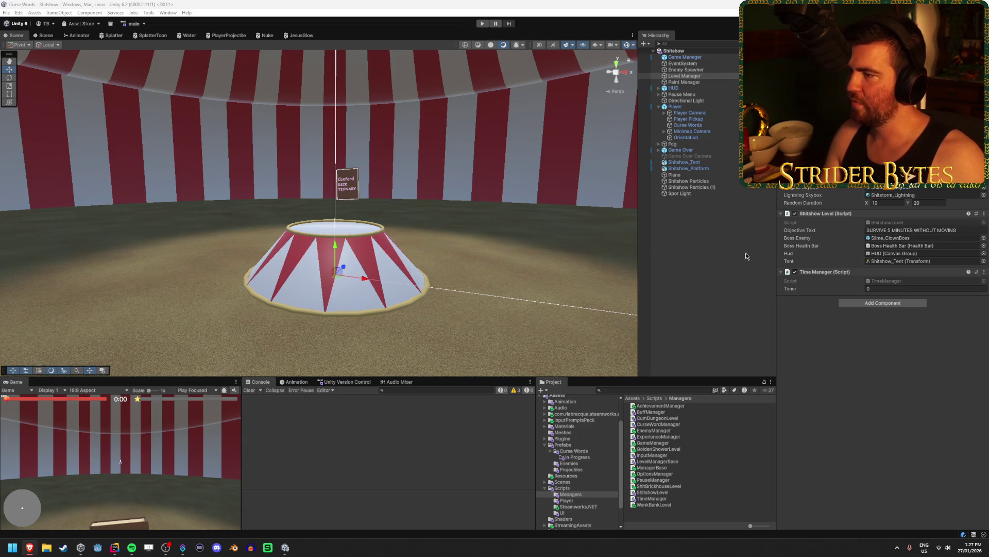
Open the Slime_ClownBoss prefab from the Enemies folder and select its root object
click(606, 495)
click(576, 465)
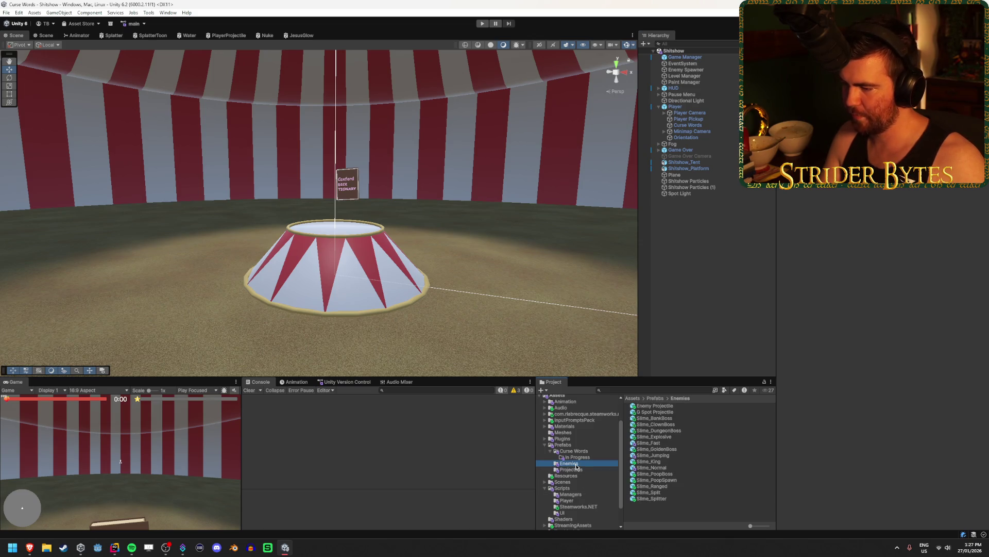
double_click(663, 427)
click(408, 311)
mouse_move(408, 311)
mouse_down()
mouse_move(393, 310)
mouse_move(444, 298)
mouse_move(420, 306)
mouse_up()
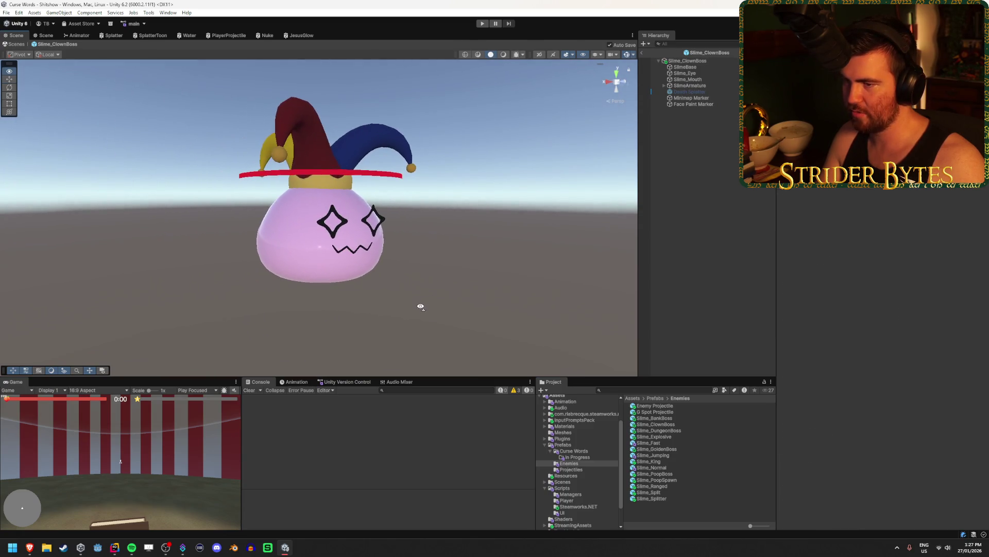
click(714, 61)
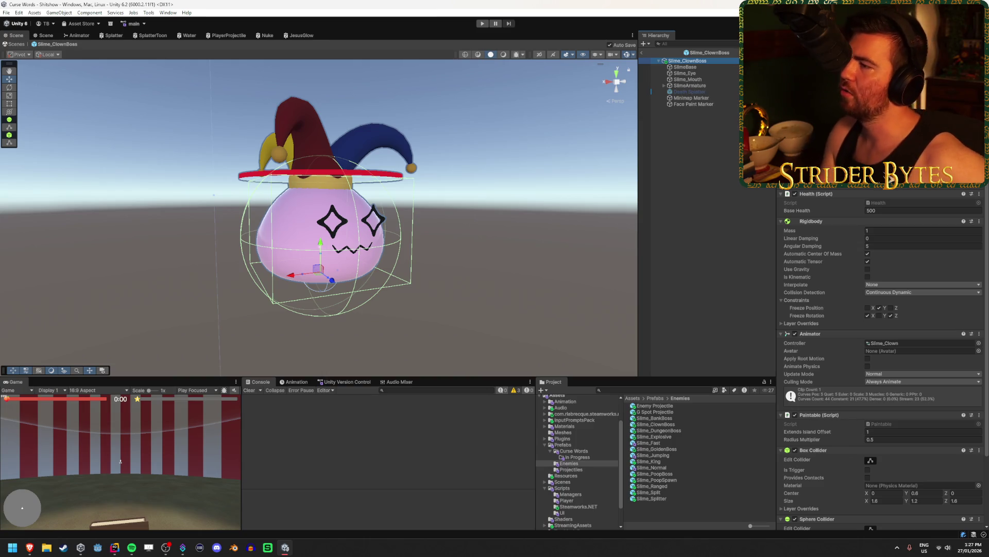
Review the ClownBoss script's FixedUpdate orbit code in Rider
key(alt+Tab)
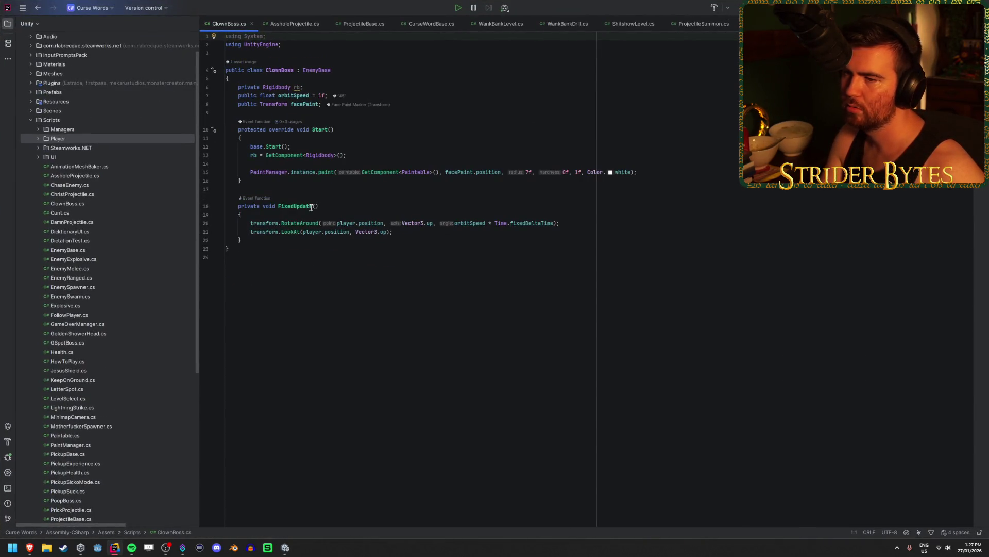
click(265, 225)
click(302, 223)
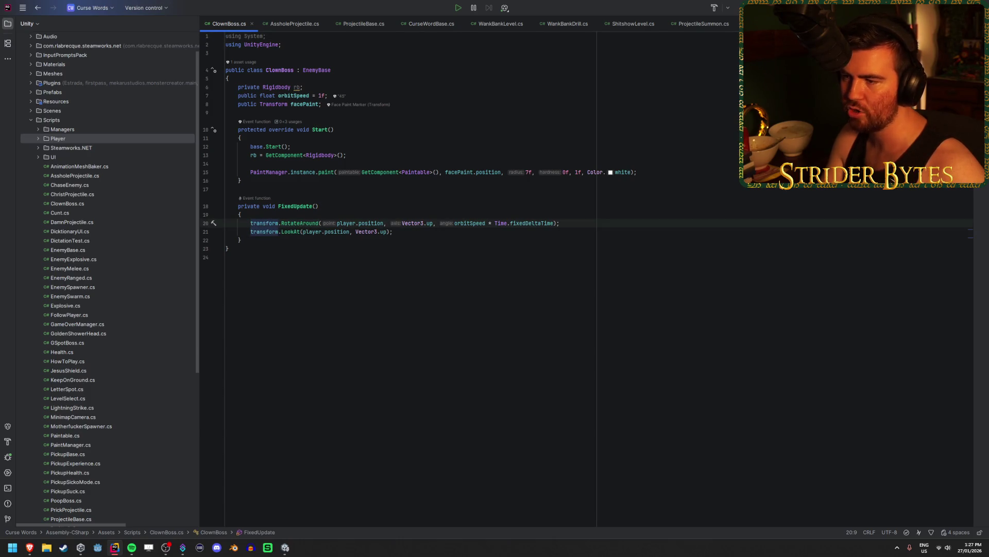
key(alt+Tab)
Remove the Rigidbody component from Slime_ClownBoss and exit prefab mode
right_click(857, 224)
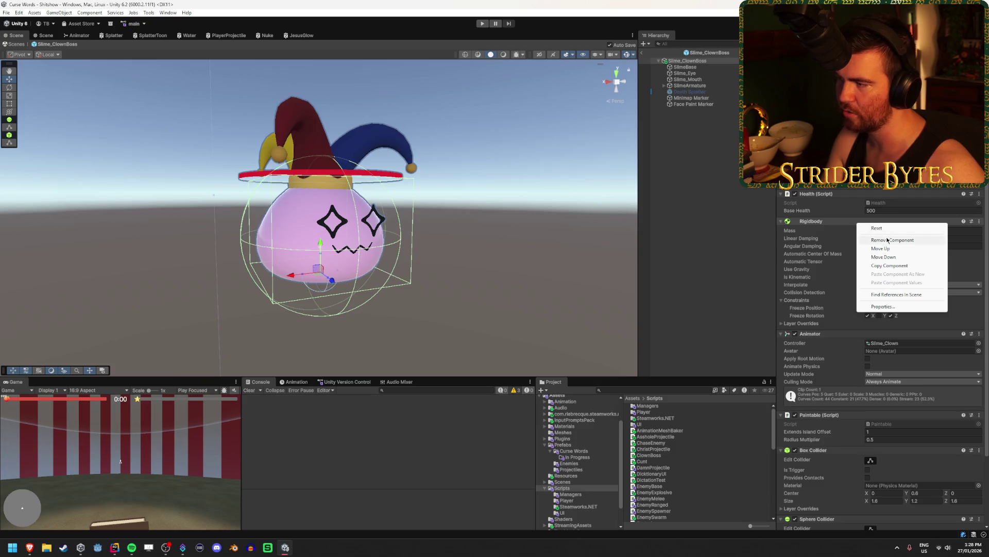
click(888, 240)
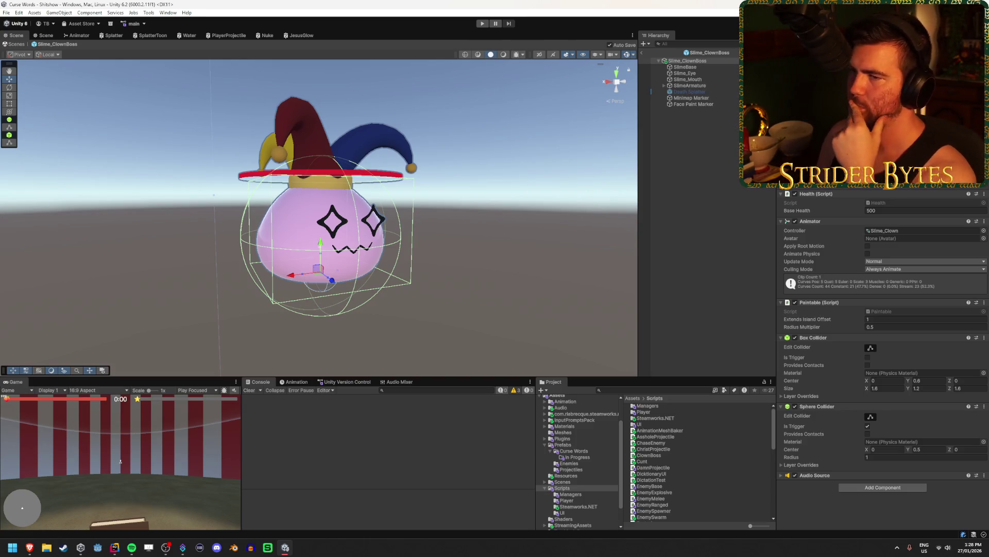
click(644, 52)
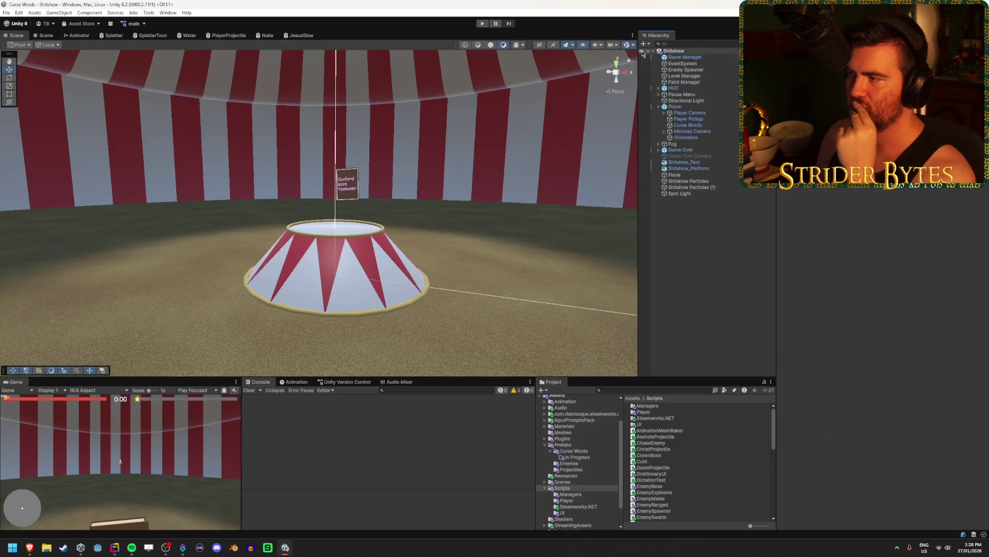
Inspect the Level Manager and Game Manager components
click(701, 76)
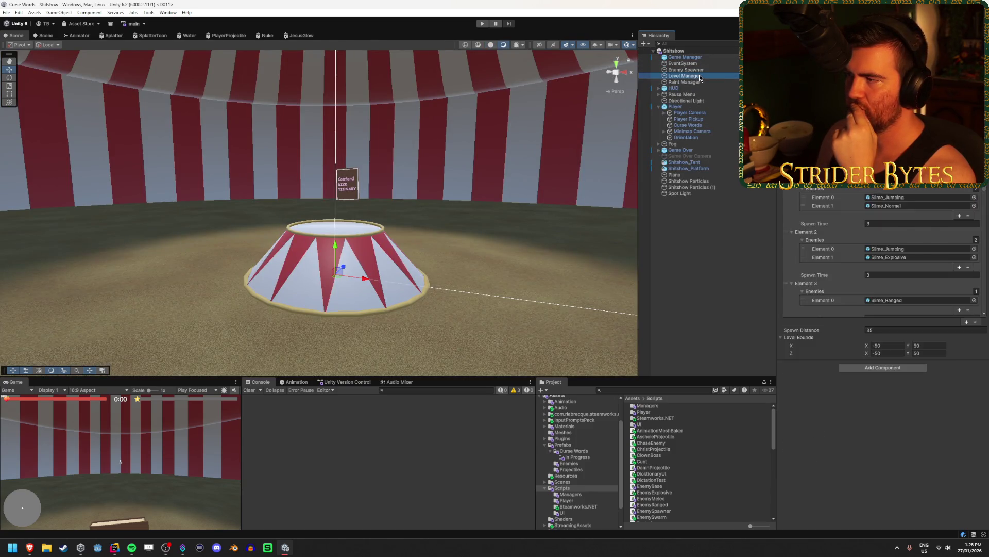
click(688, 57)
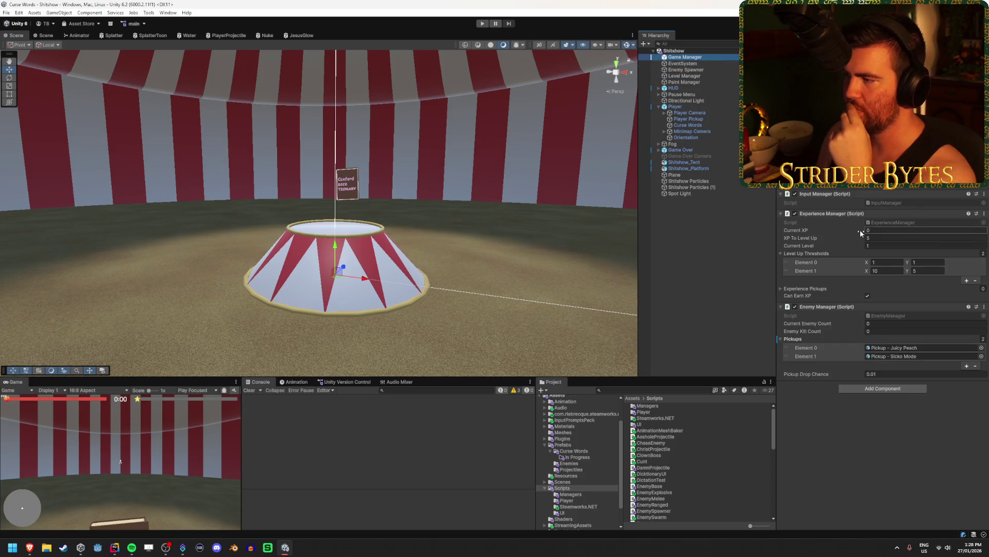
click(697, 76)
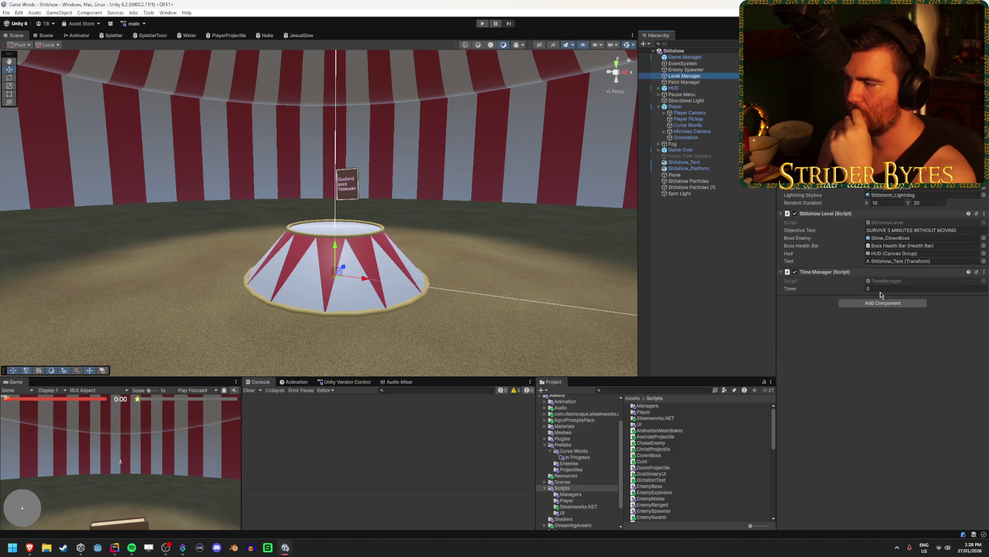
Run a brief play test, then set the Time Manager Timer to 590
click(484, 24)
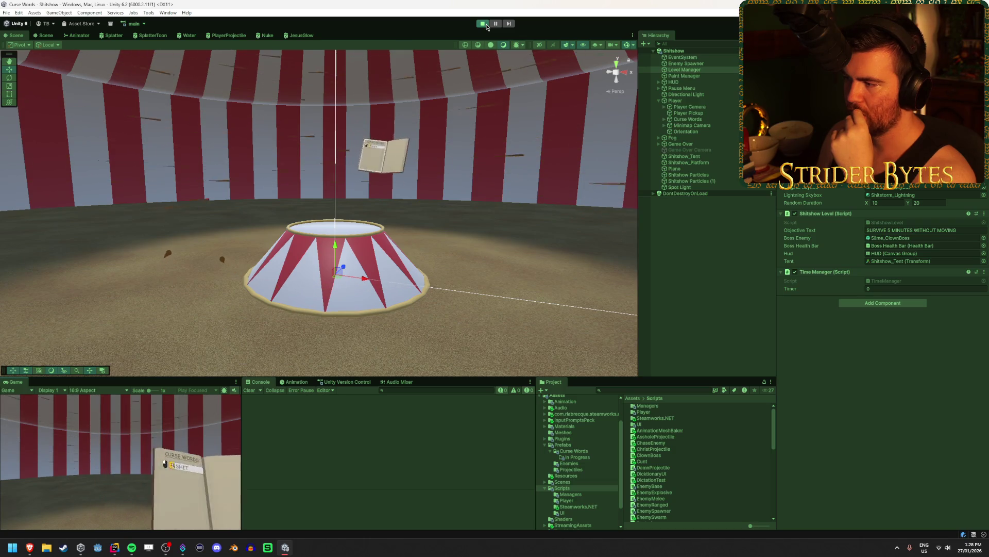
click(486, 26)
click(872, 288)
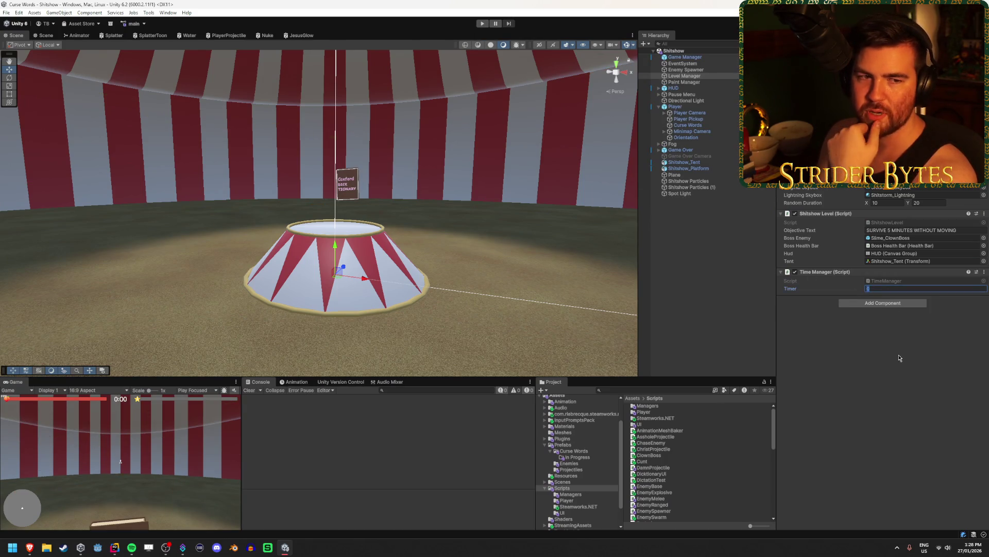
text(590)
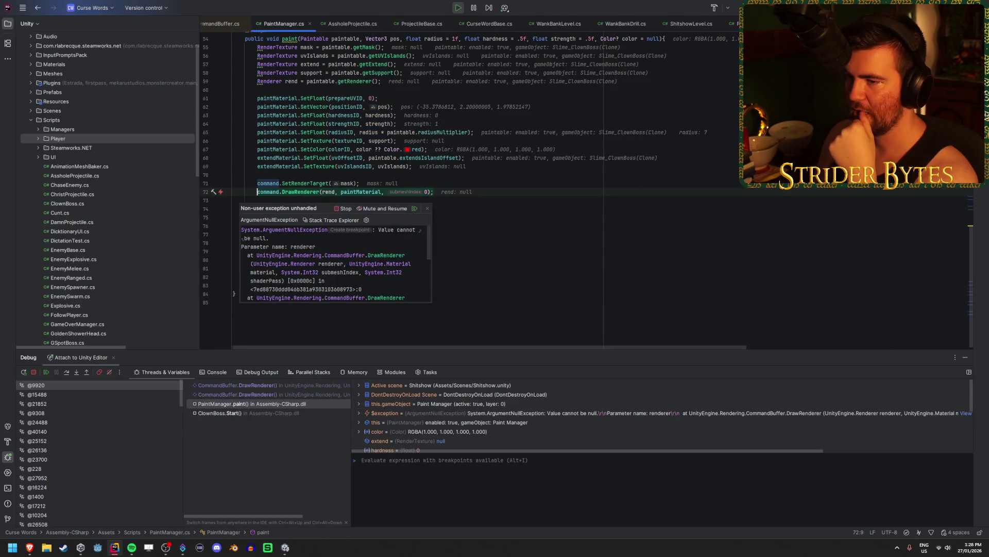
End the Rider debugging session, disconnect the debugger, and stop play mode in Unity
key(alt+F4)
click(499, 292)
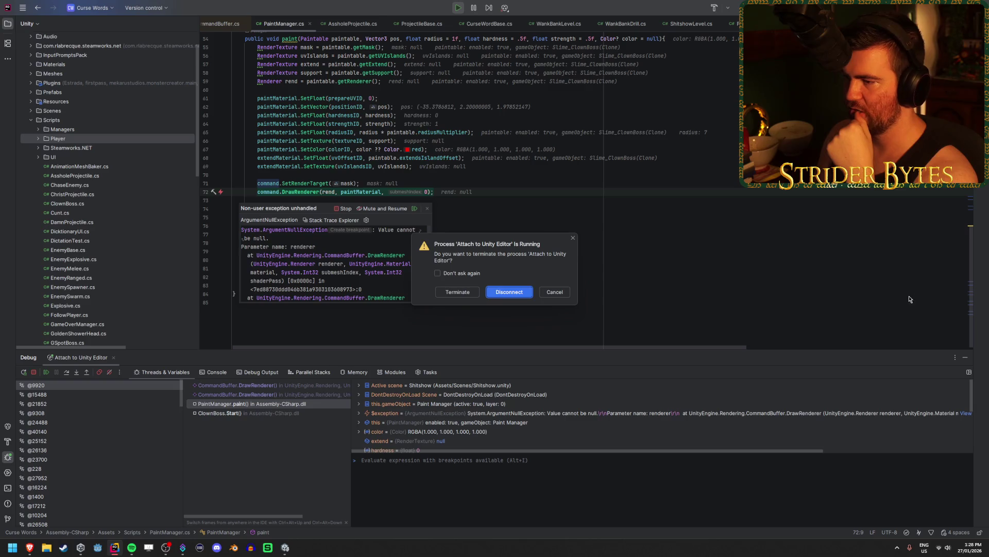
click(497, 295)
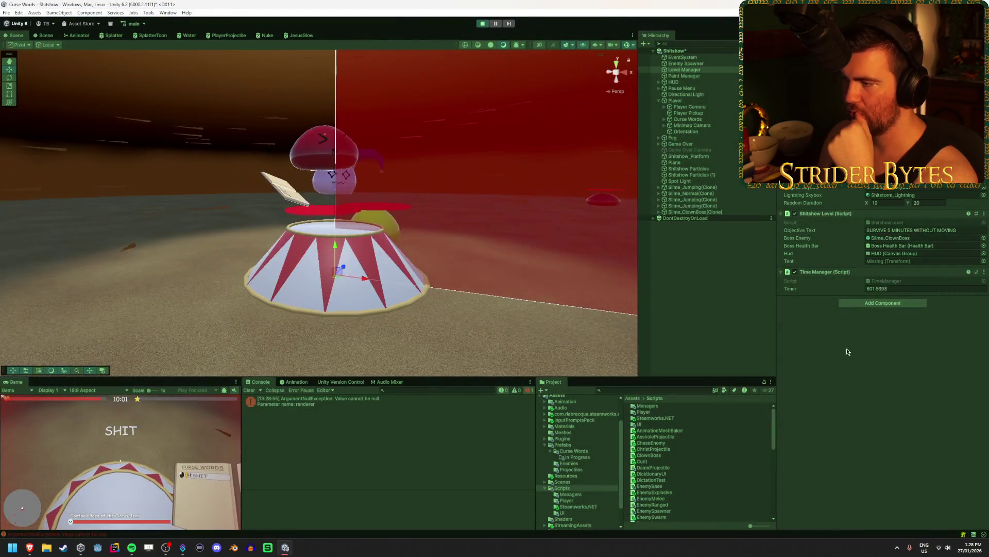
click(482, 24)
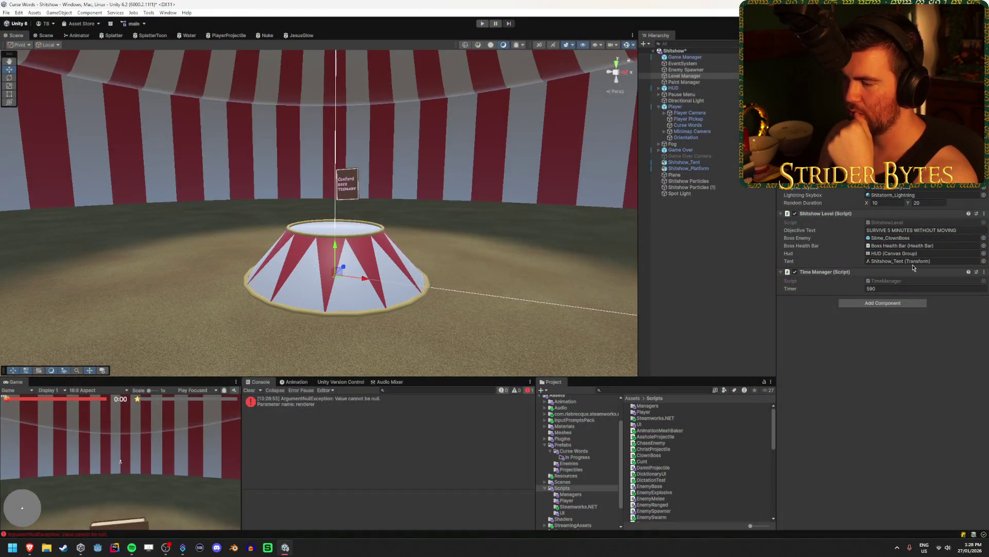
Follow the null renderer error's stack trace to ClownBoss.cs line 15
click(338, 403)
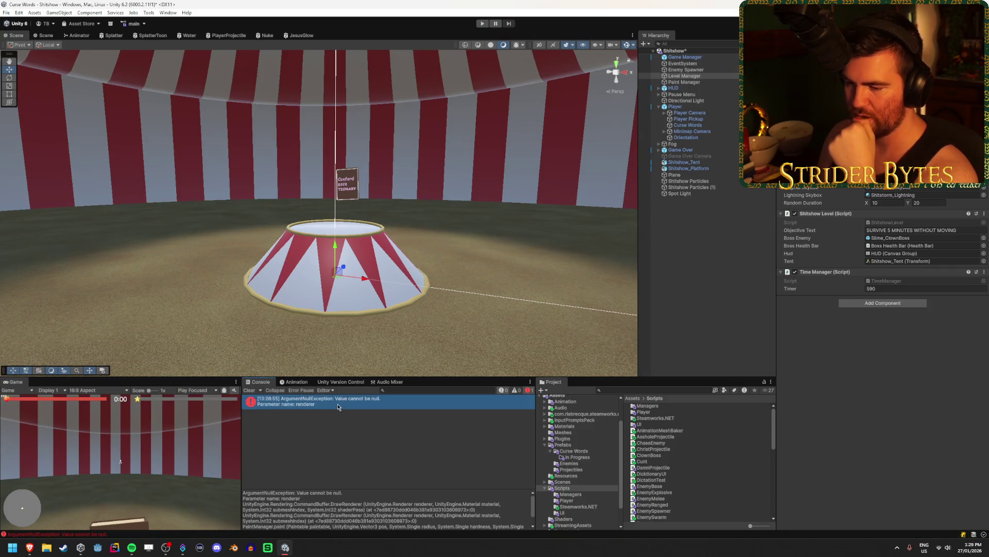
scroll(373, 522, down, 2)
click(343, 520)
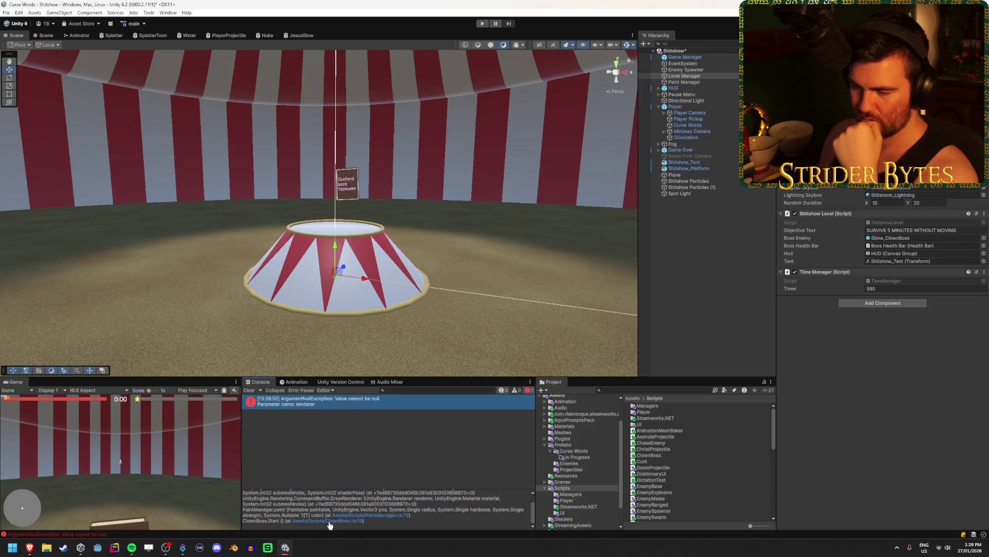
click(673, 456)
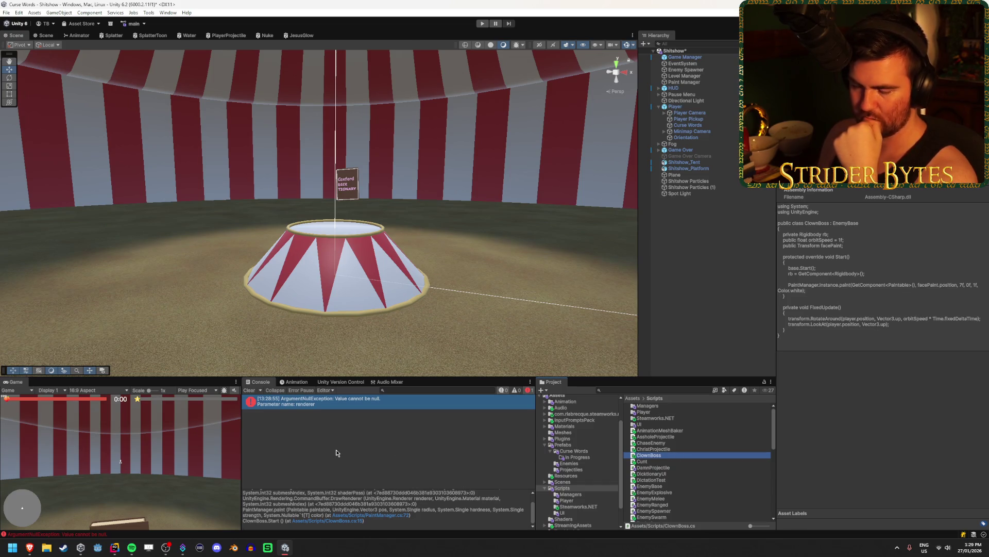
Inspect the Slime_ClownBoss prefab's components and compare with ClownBoss.cs in Rider
click(576, 464)
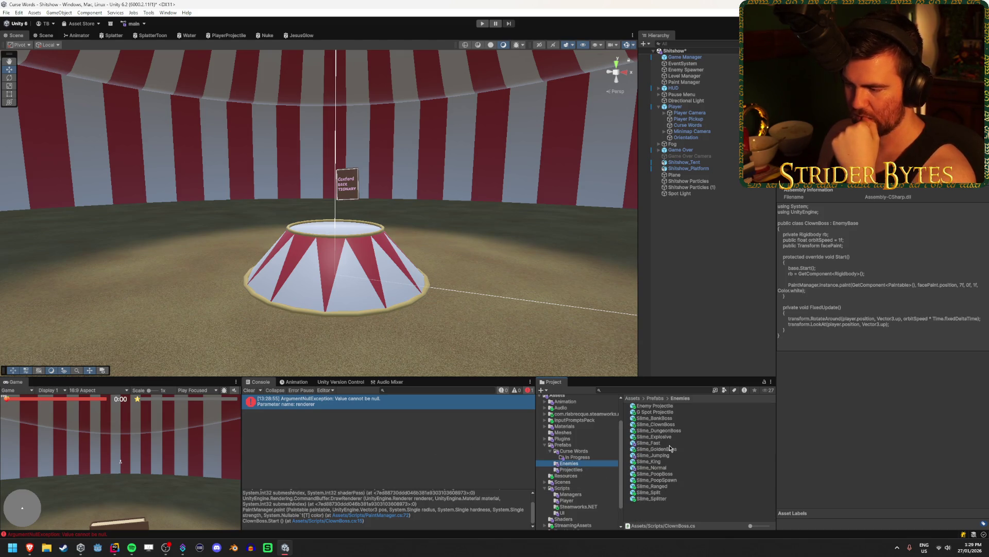
click(665, 424)
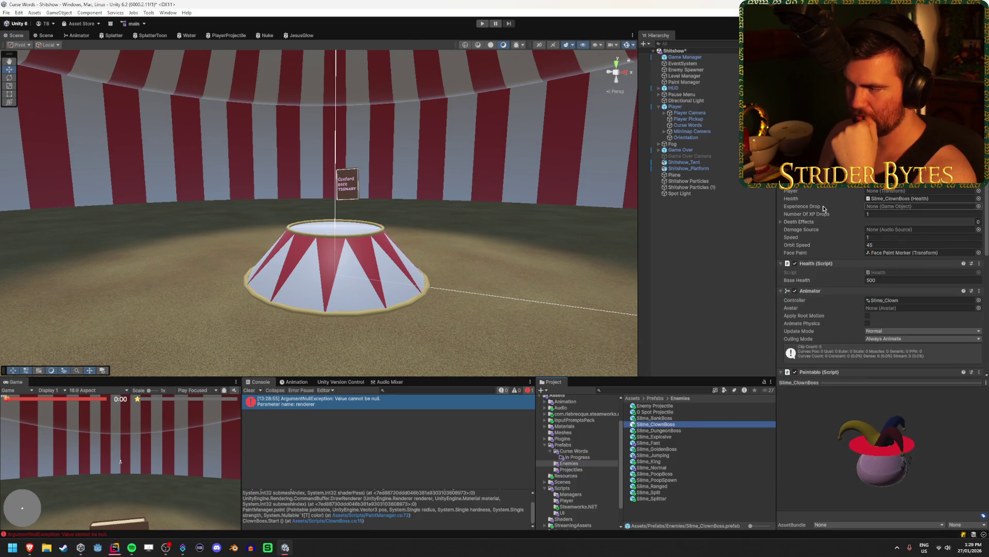
scroll(823, 209, down, 6)
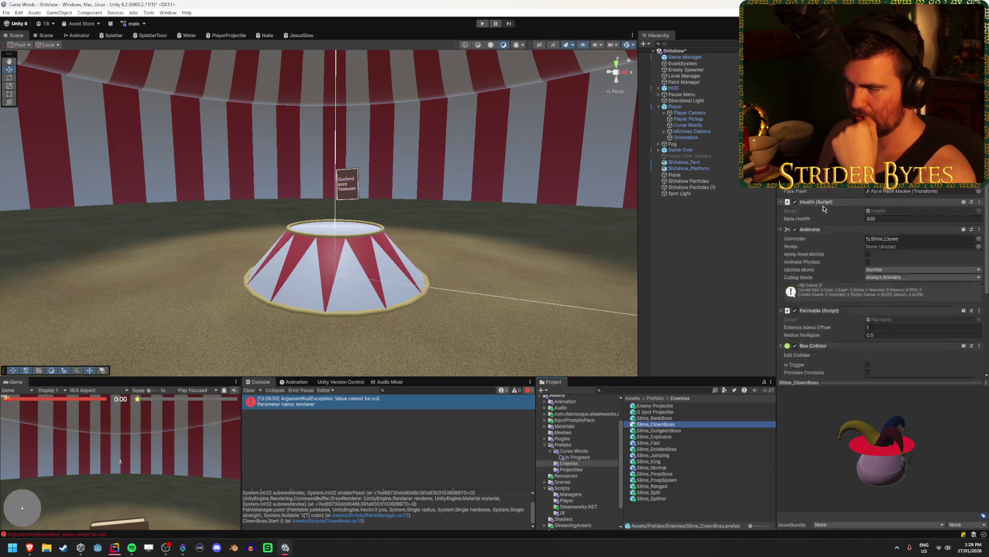
key(alt+Tab)
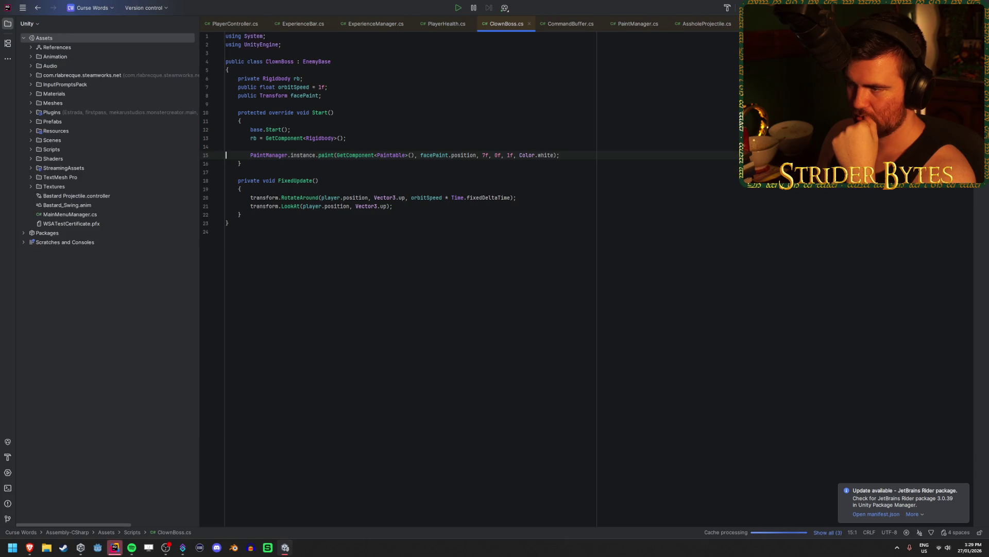
key(alt+Tab)
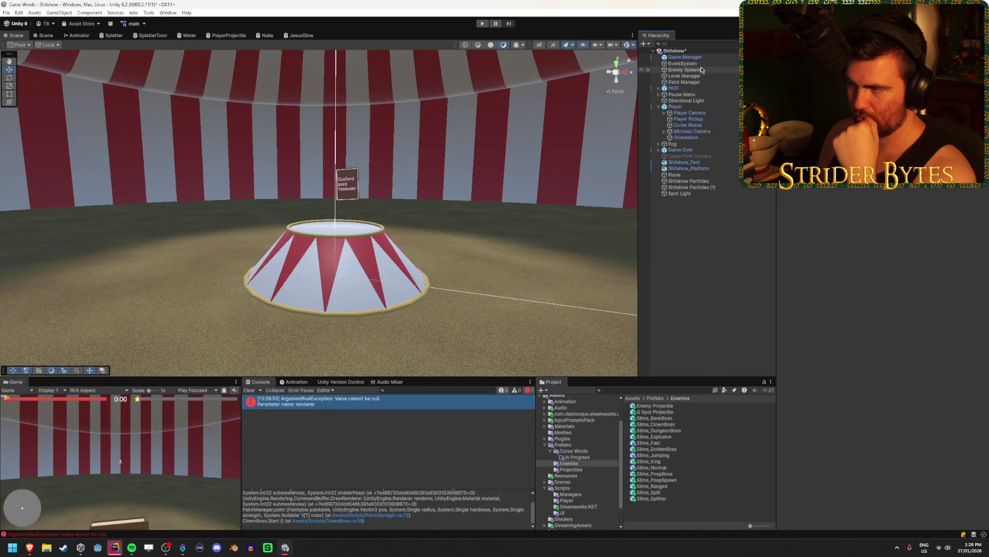
Start a Shitshow play test and type the 'shithit' curse to blast a slime
click(695, 82)
click(482, 24)
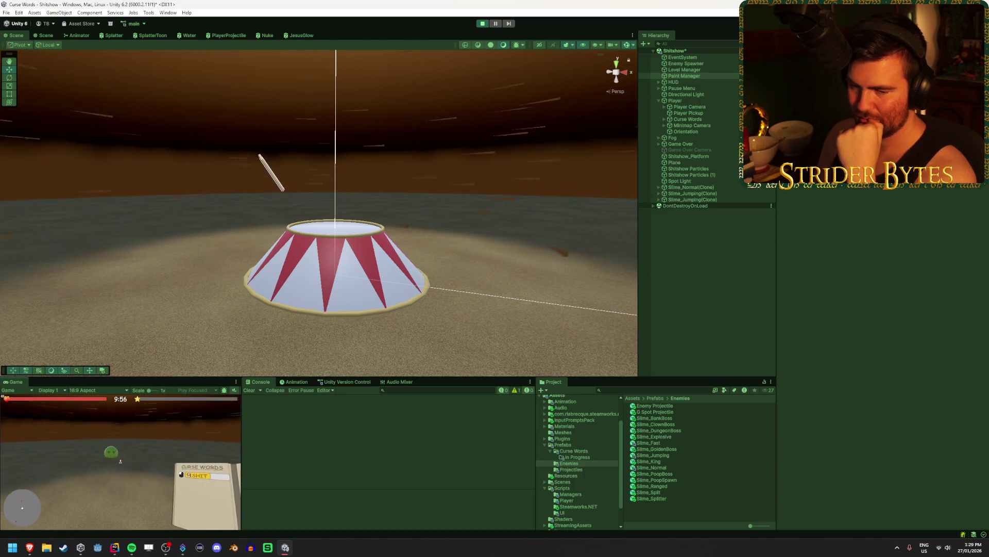
text(shit)
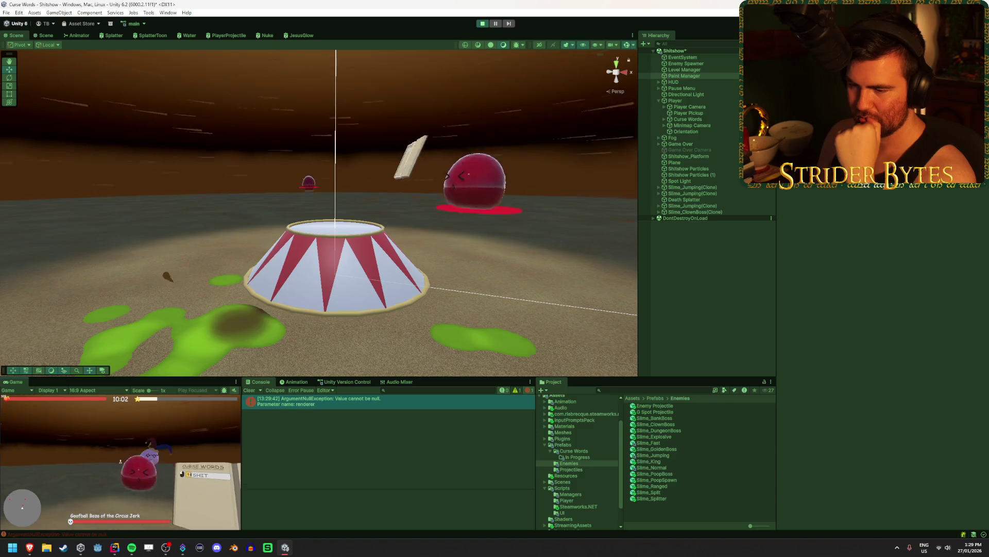
text(h)
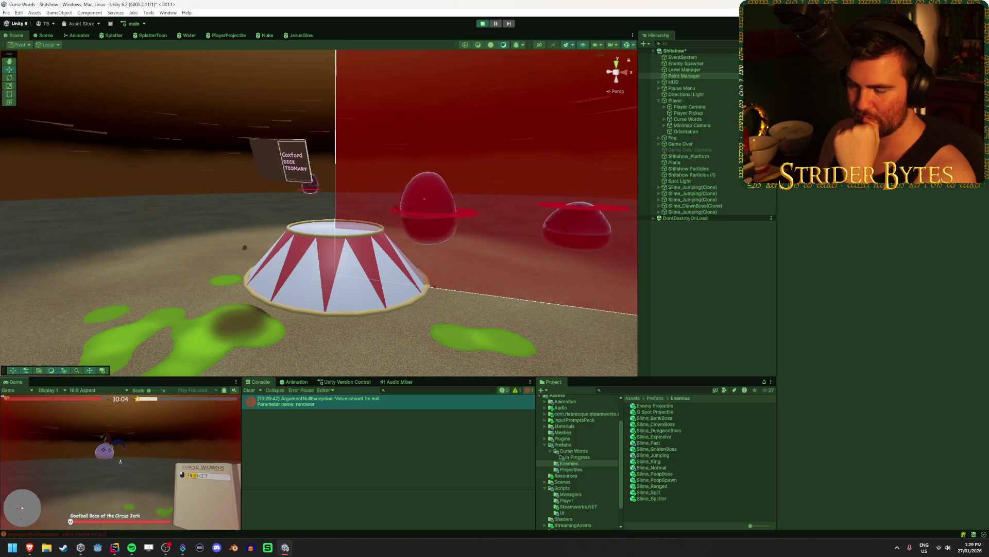
text(it)
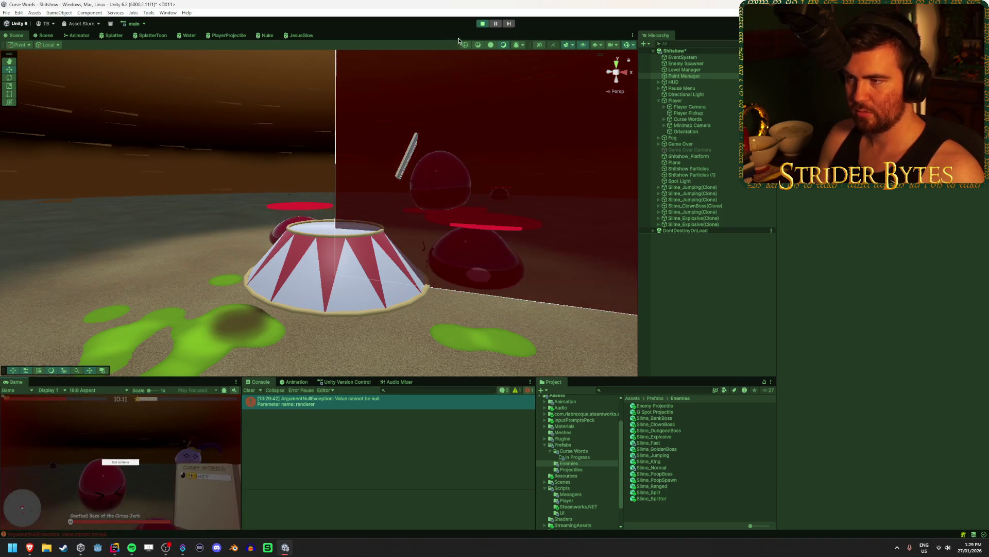
Zoom out and inspect the spawned Slime_ClownBoss(Clone), then resume the game
scroll(502, 241, down, 10)
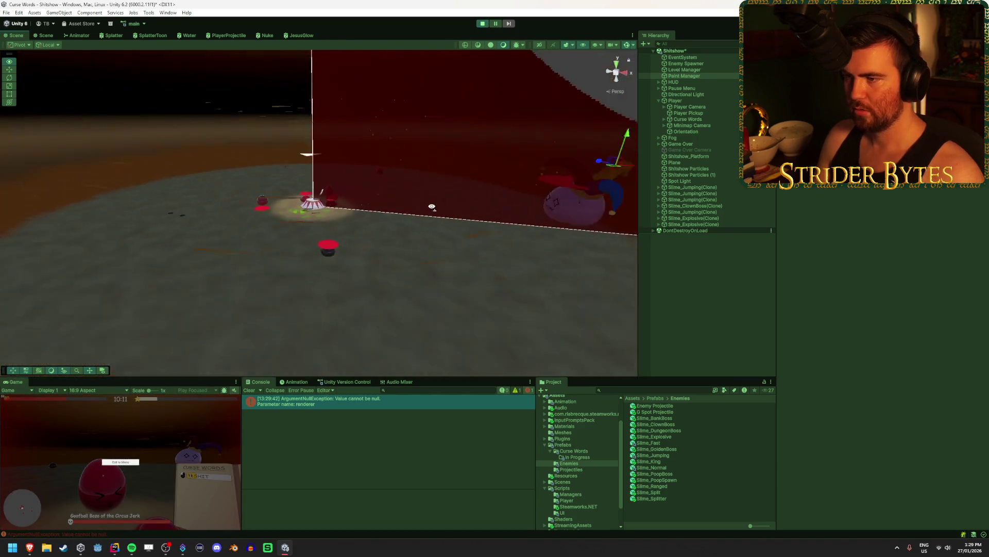
click(721, 207)
click(496, 25)
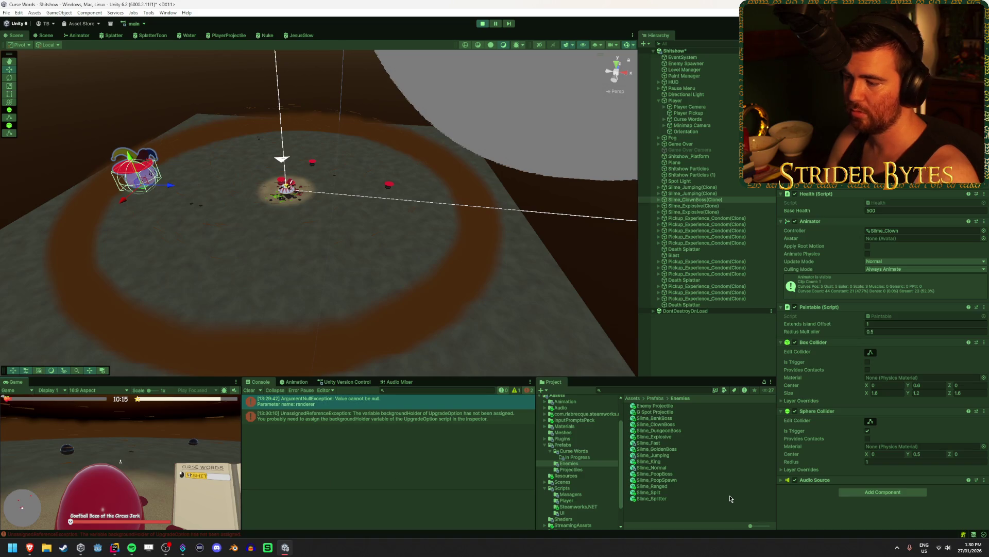
mouse_move(288, 553)
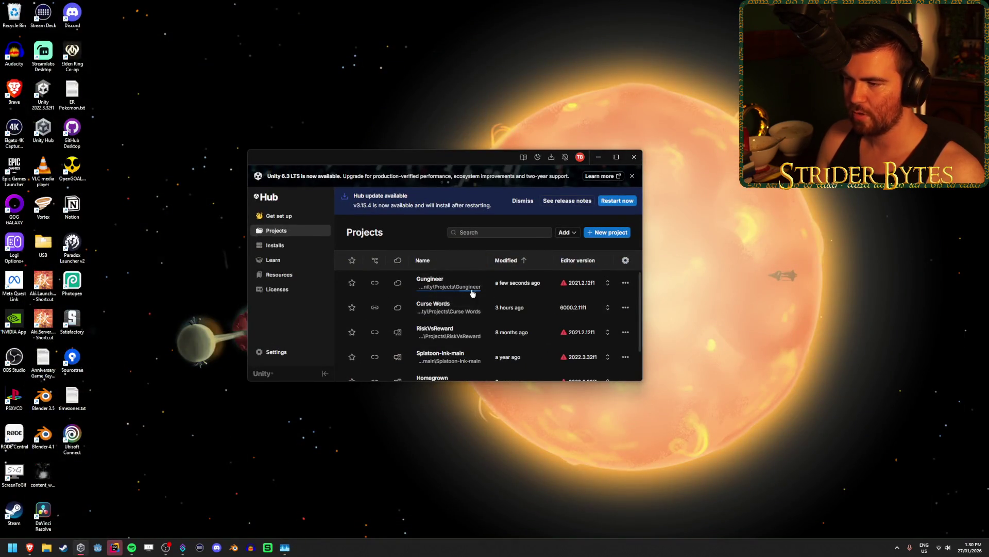
Relaunch the Curse Words project from Unity Hub and answer the Recovering Scene Backups prompt
click(635, 158)
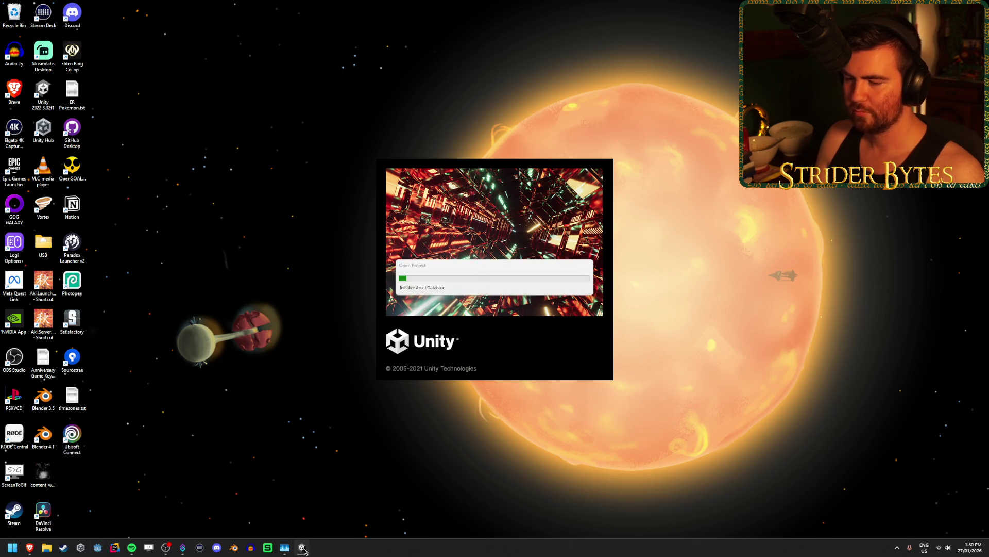
mouse_move(301, 547)
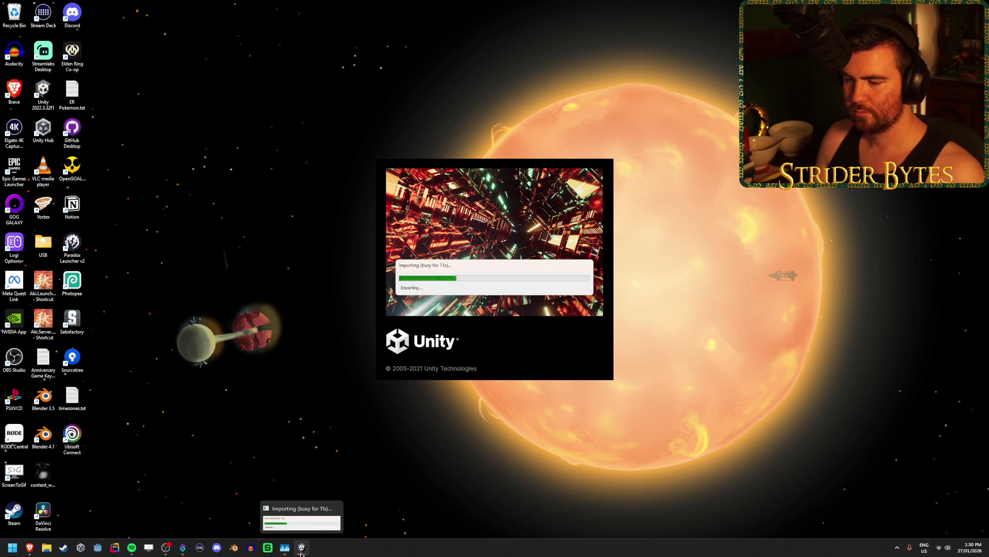
click(338, 510)
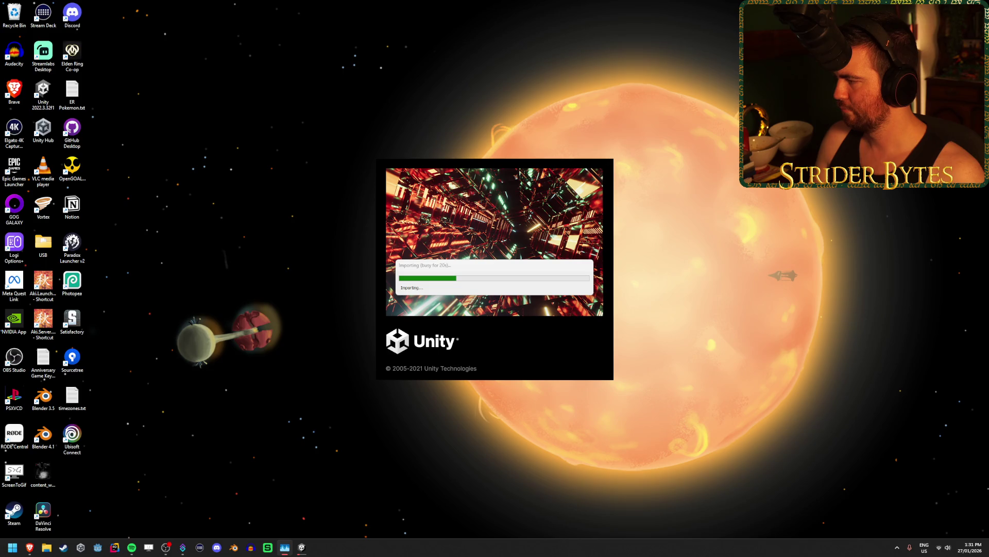
drag(440, 158, 435, 157)
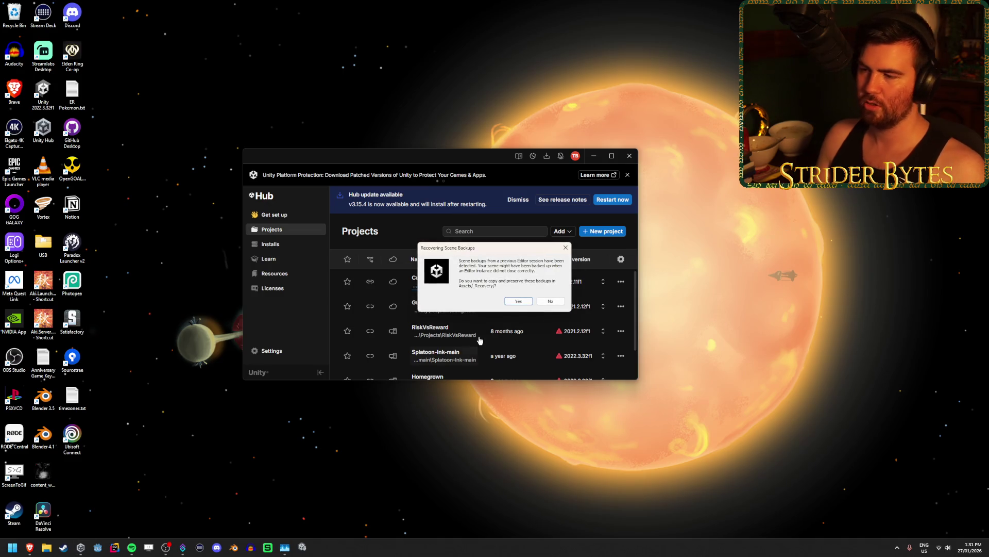
click(551, 301)
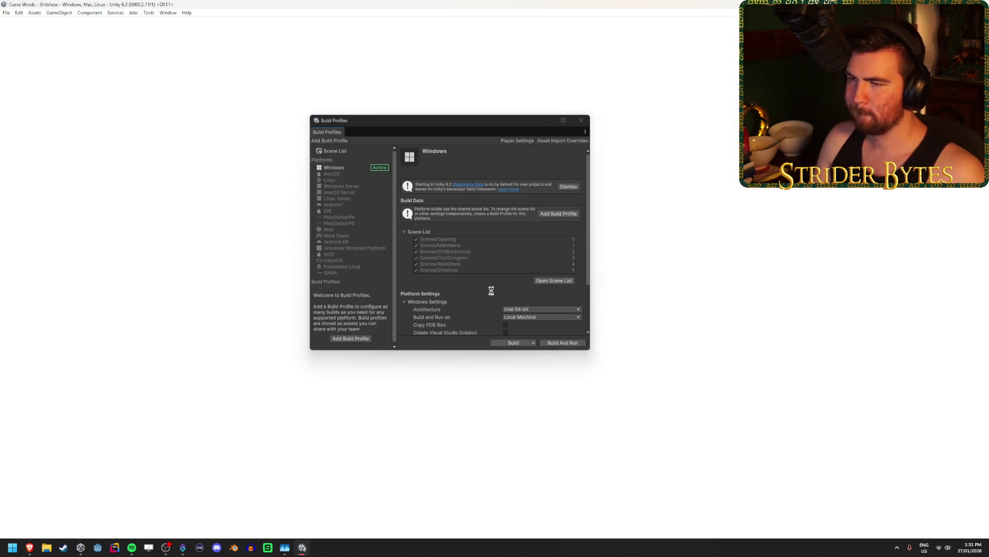
Close Build Profiles, open the Slime_ClownBoss prefab from Prefabs > Enemies, and locate its ClownBoss script
click(581, 120)
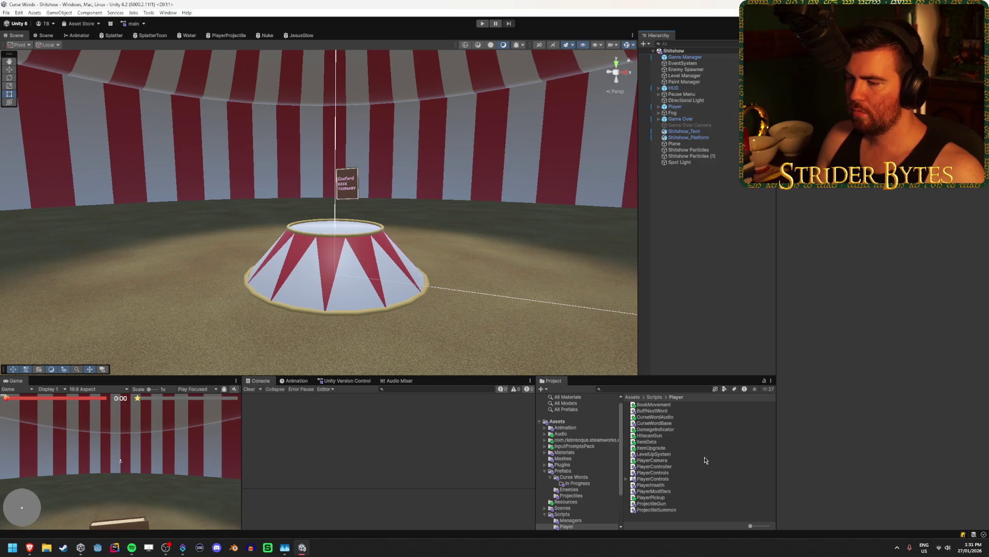
click(578, 490)
double_click(669, 423)
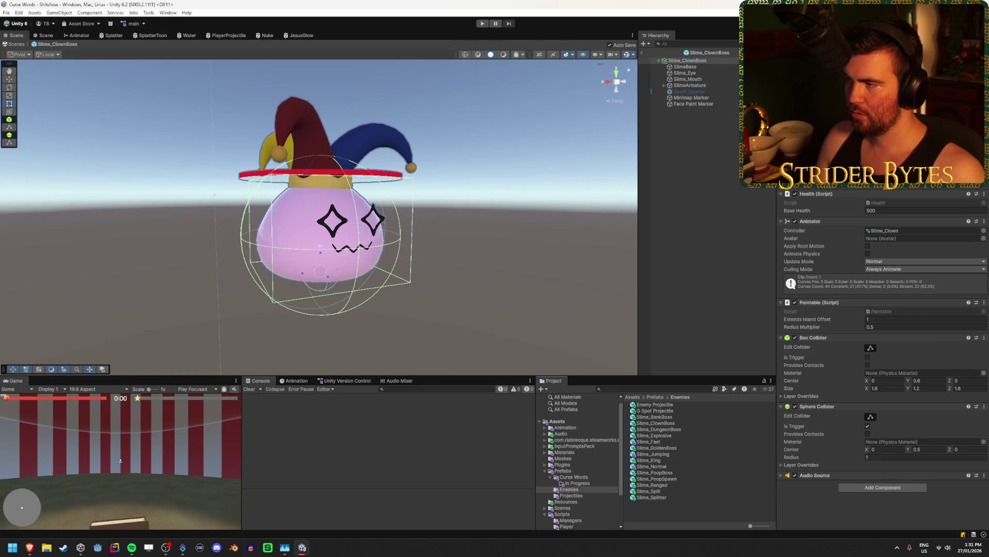
click(876, 155)
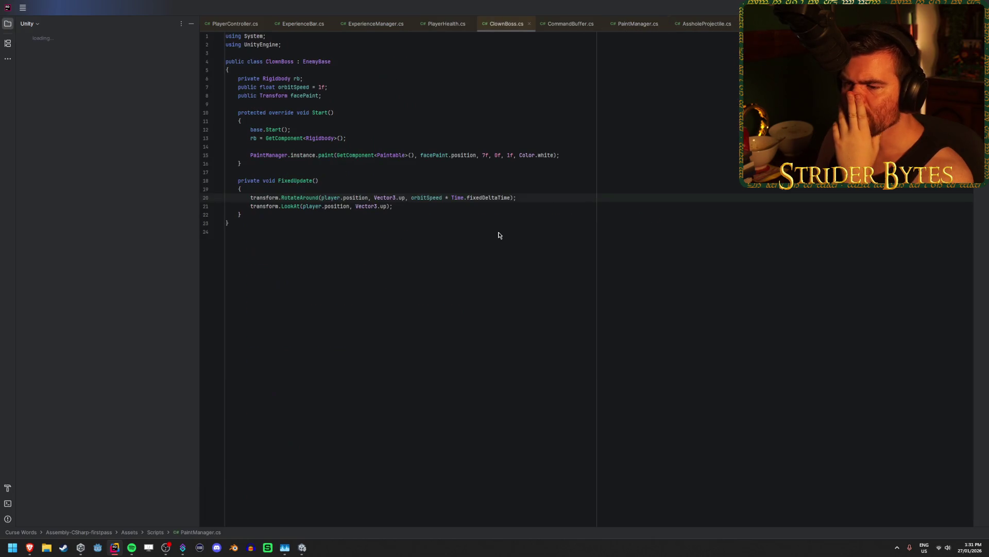
Remove the unused Rigidbody rb field and its GetComponent assignment from ClownBoss.cs
click(446, 206)
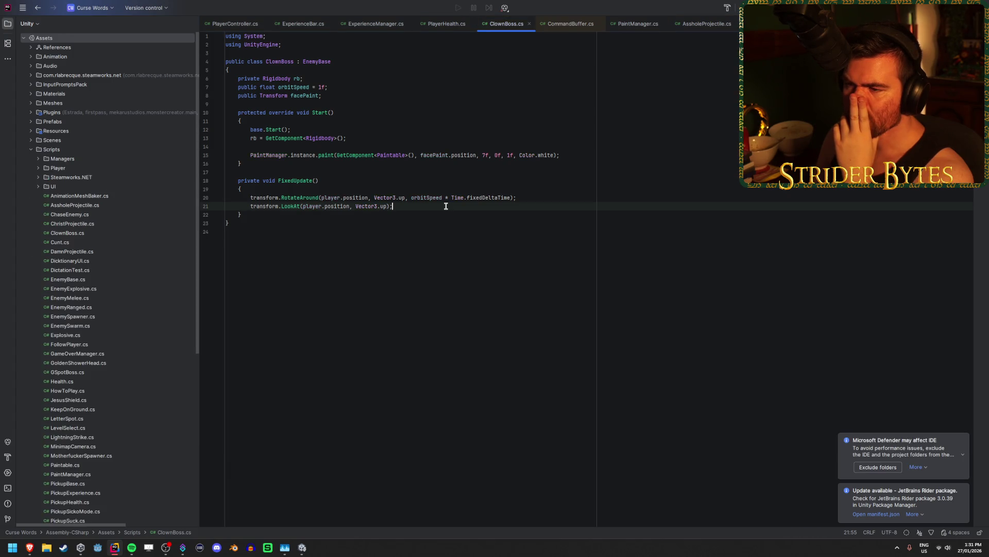
click(445, 206)
click(443, 214)
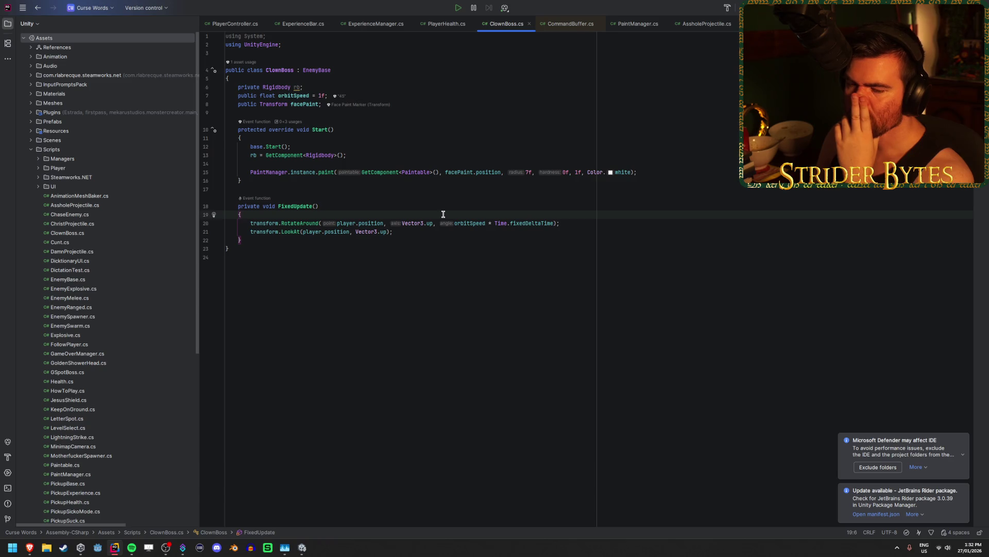
click(442, 107)
click(453, 99)
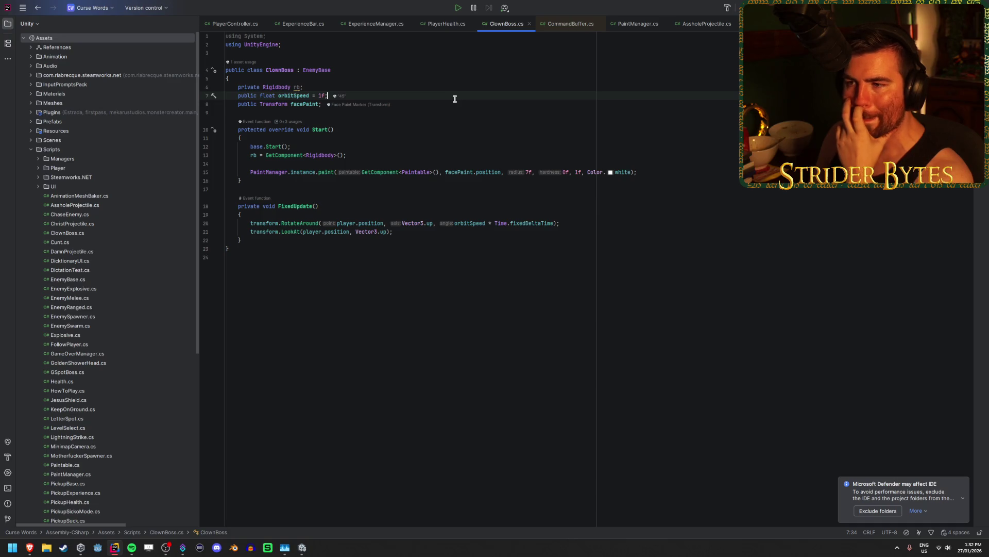
triple_click(458, 90)
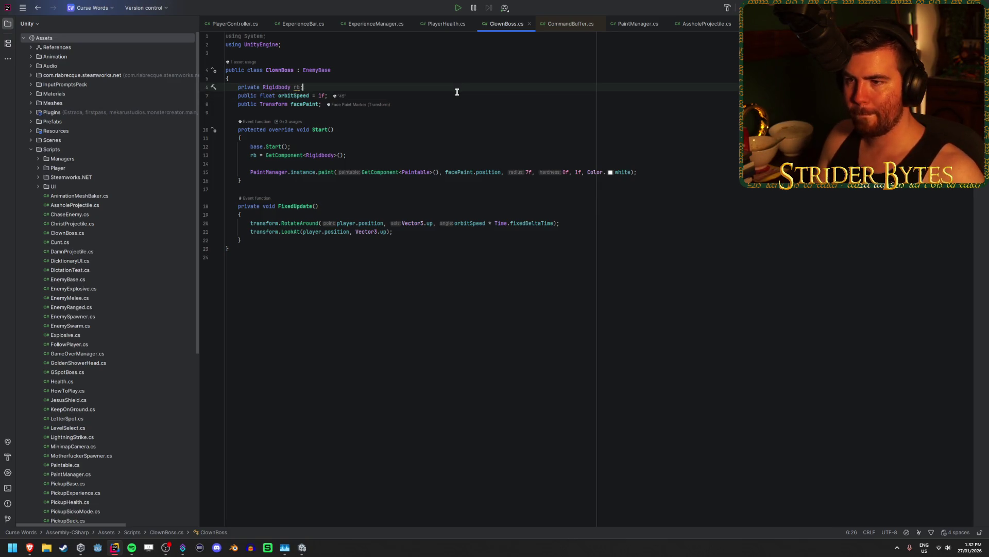
key(Delete)
key(ctrl+z)
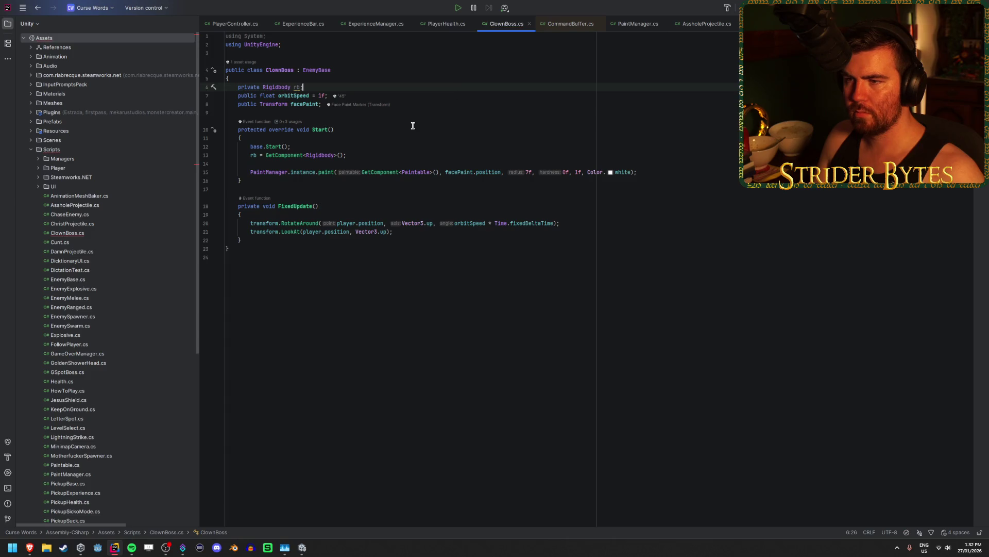
click(370, 155)
key(ctrl+x)
click(406, 90)
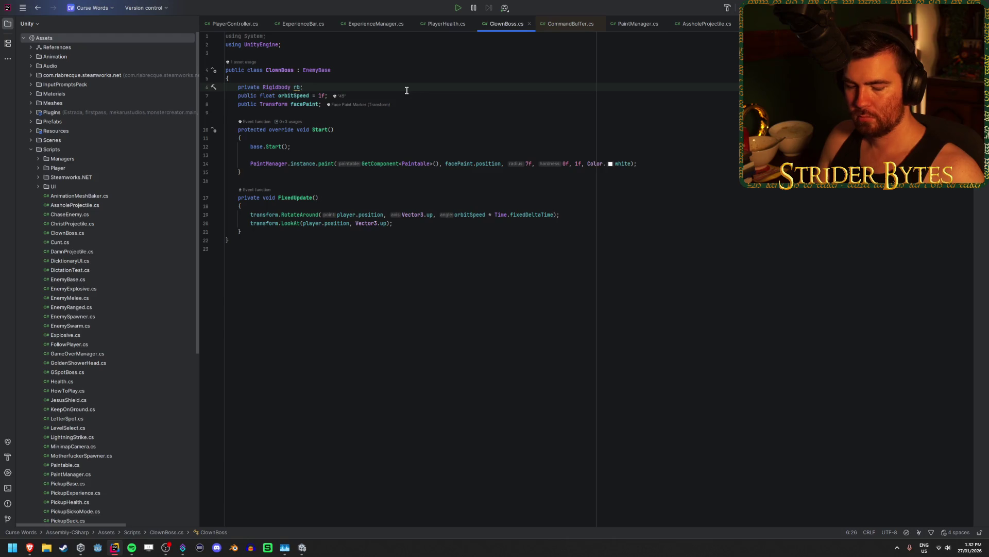
key(ctrl+x)
Add blank lines in FixedUpdate and declare a public float targetDistance field, then save
click(320, 197)
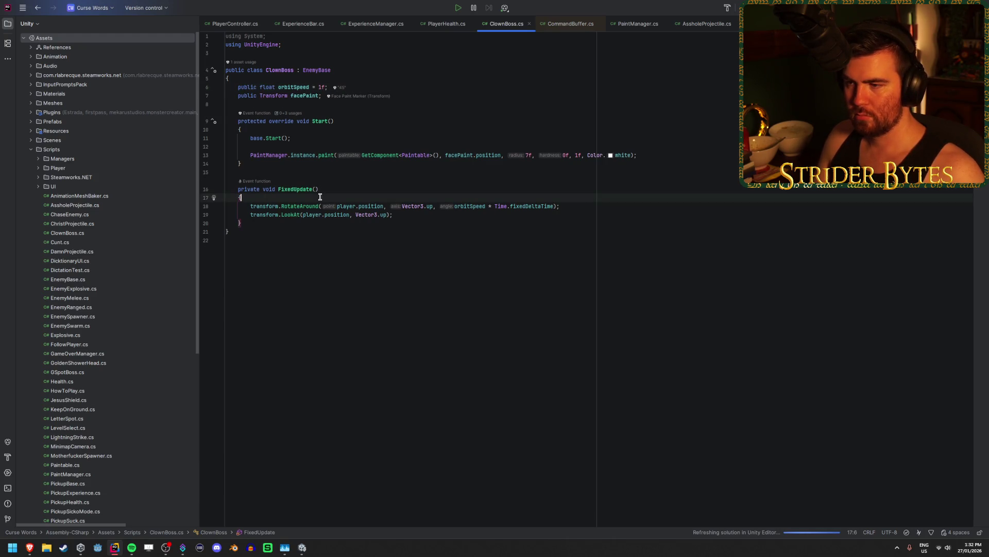
key(Return)
key(Return)
key(Up)
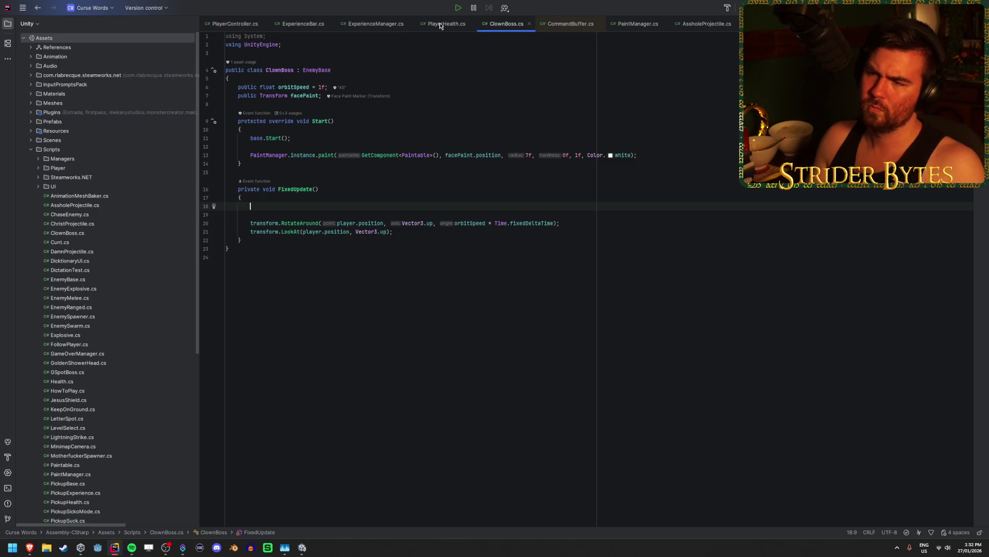
click(491, 86)
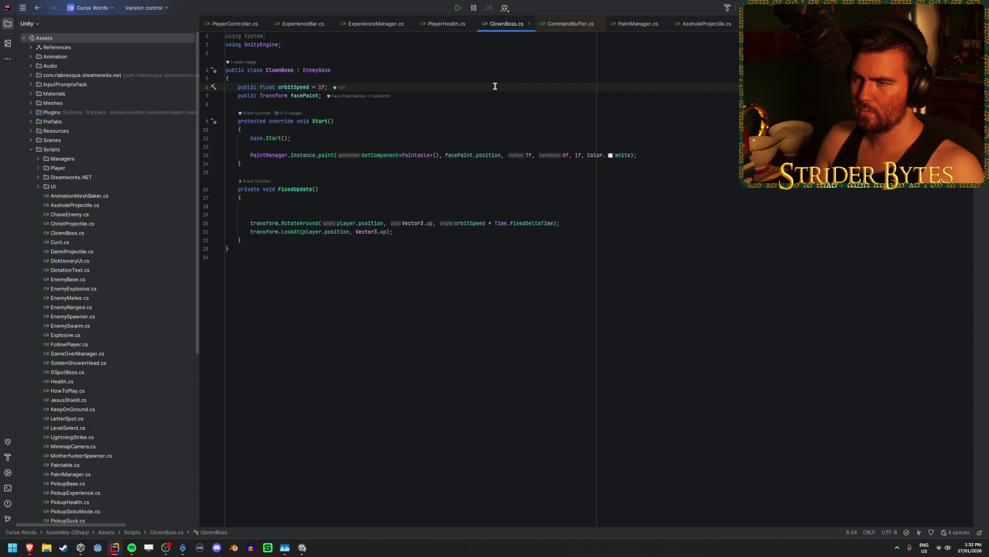
key(Return)
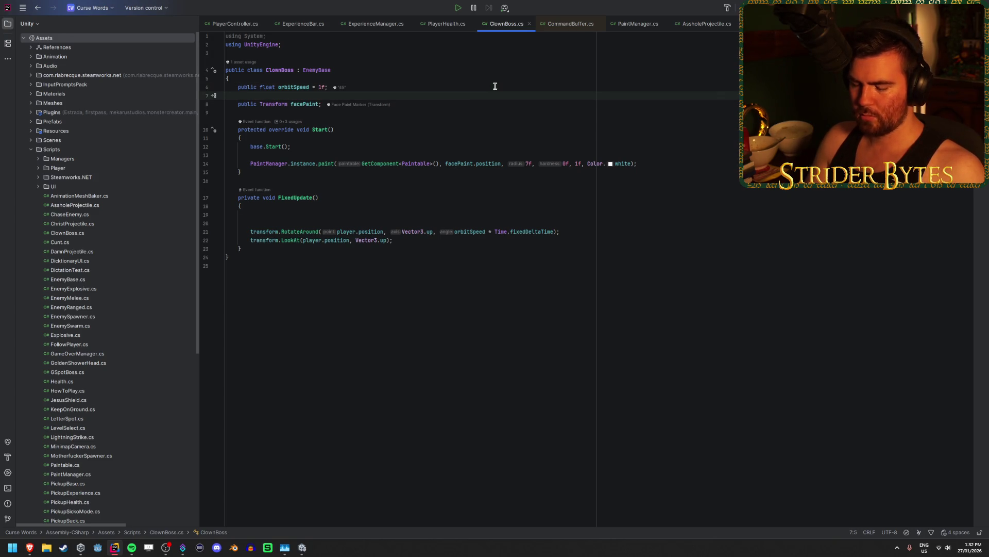
text(public flo)
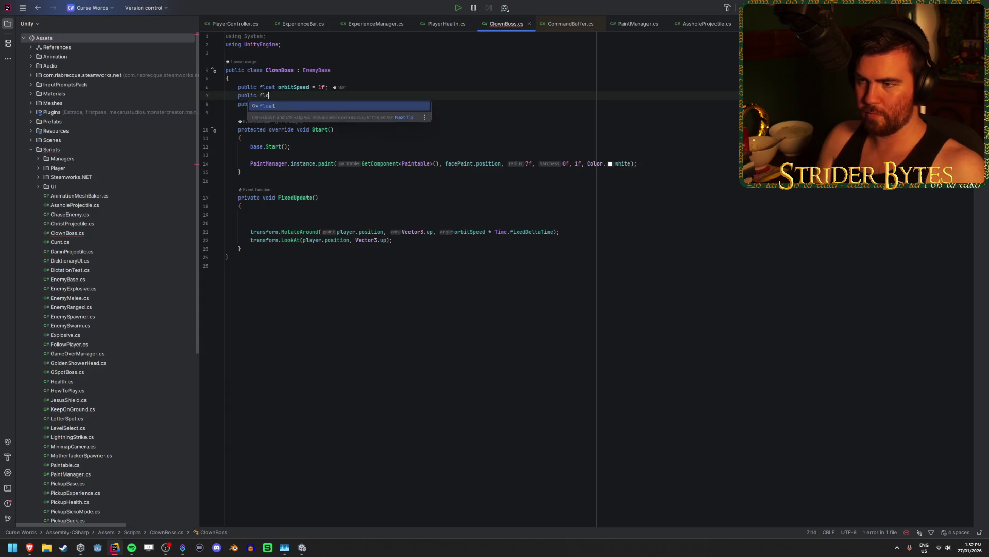
text(at dist)
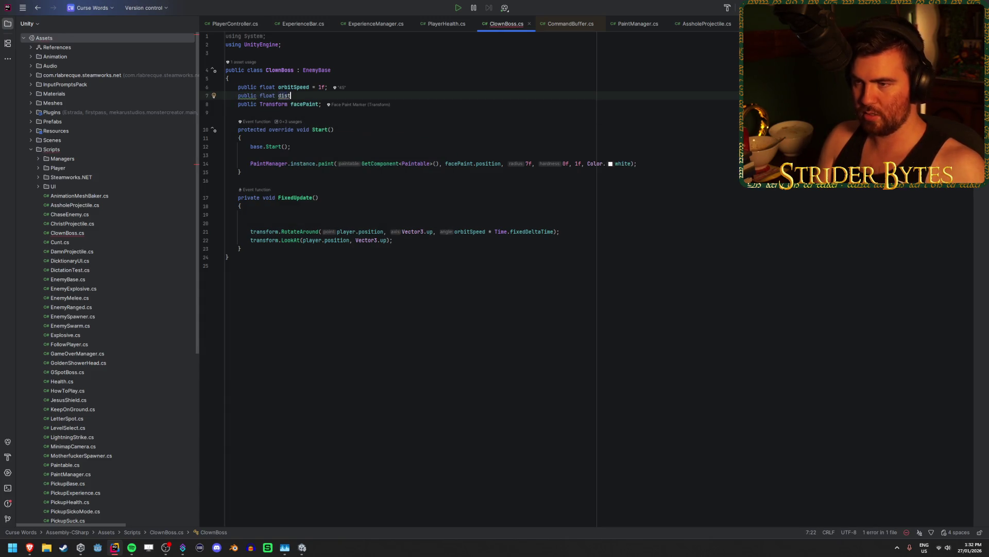
key(BackSpace)
key(BackSpace)
key(BackSpace)
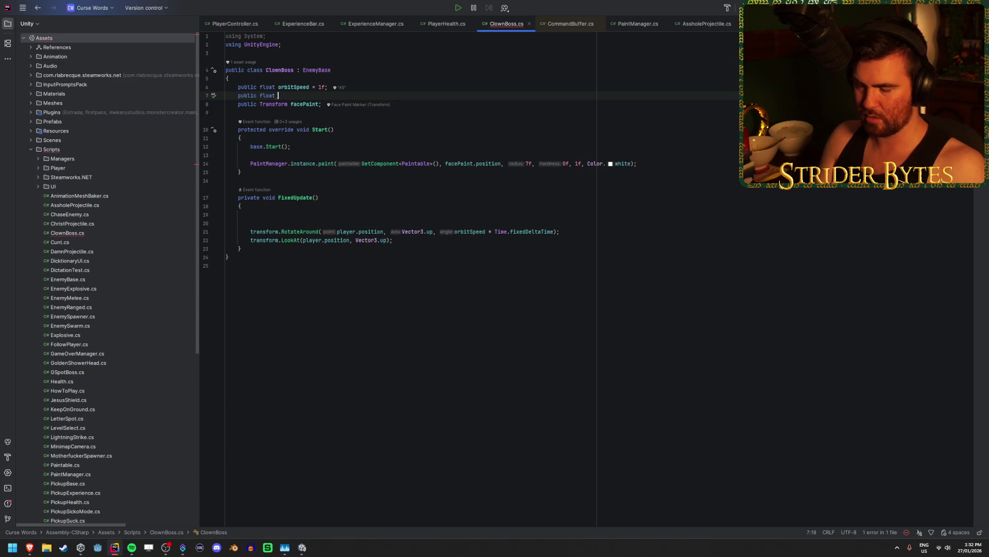
text(targetDistance)
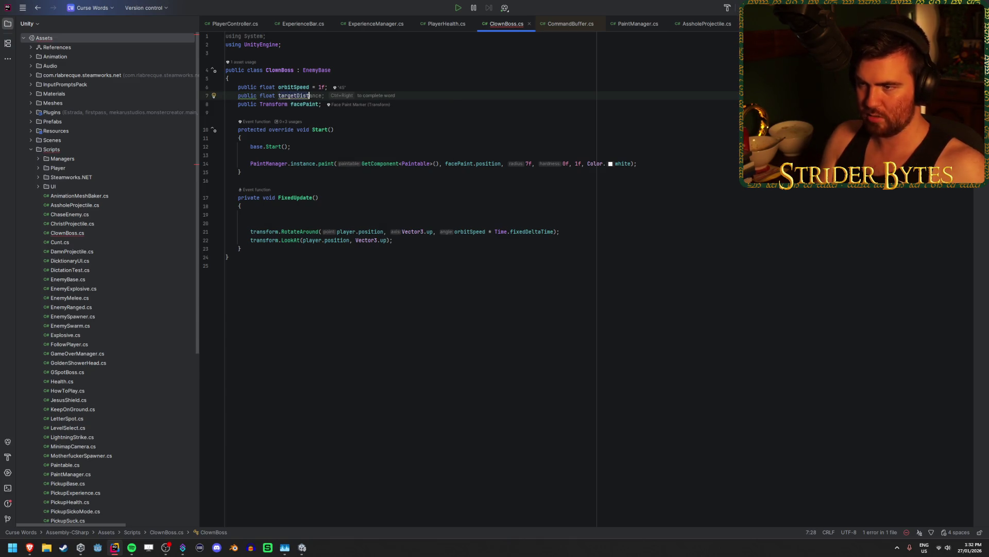
text(;)
key(ctrl+s)
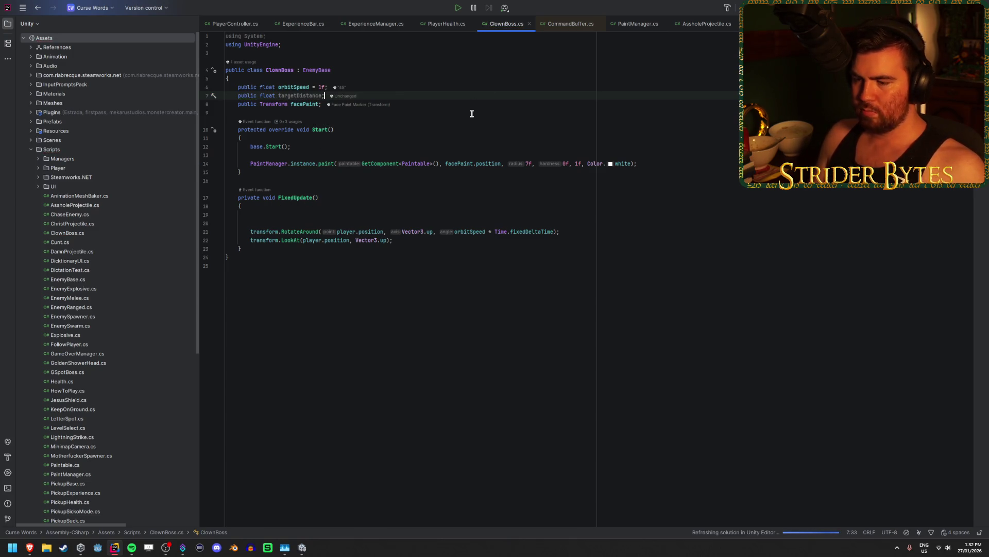
In FixedUpdate, add an if block checking Vector3.Distance to the player > targetDistance
click(478, 216)
text(if (Vec)
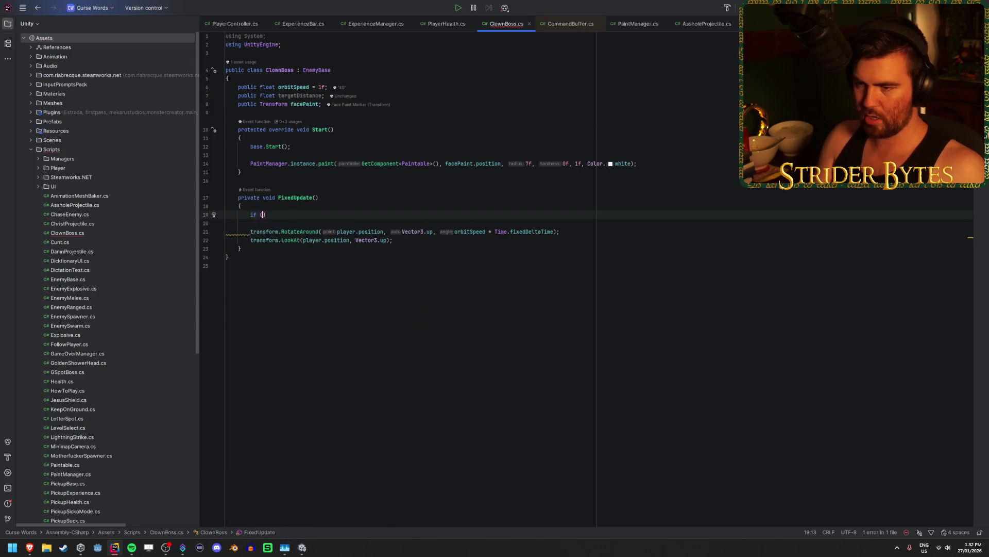
text(tor3.Dis)
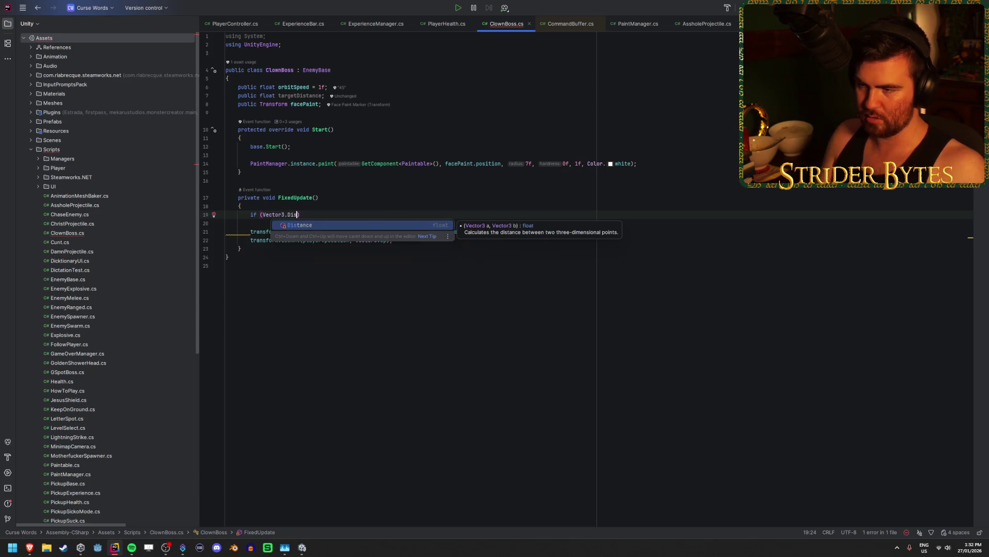
key(Return)
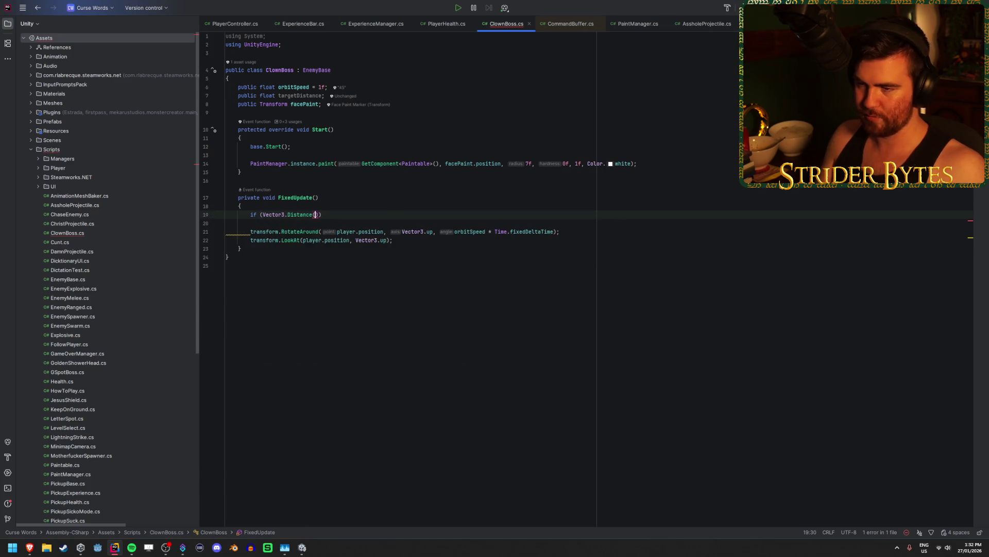
key(Tab)
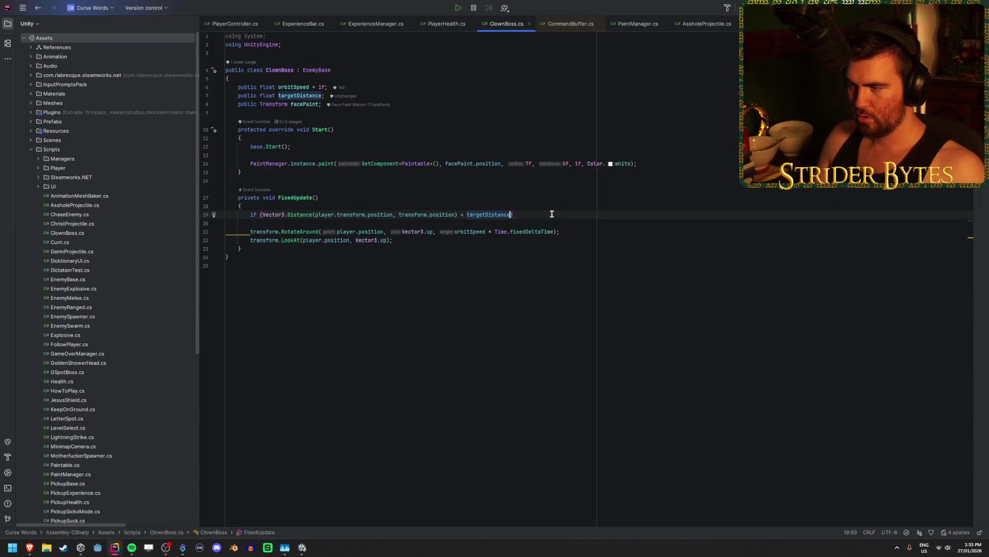
key(Left)
key(Left)
key(Left)
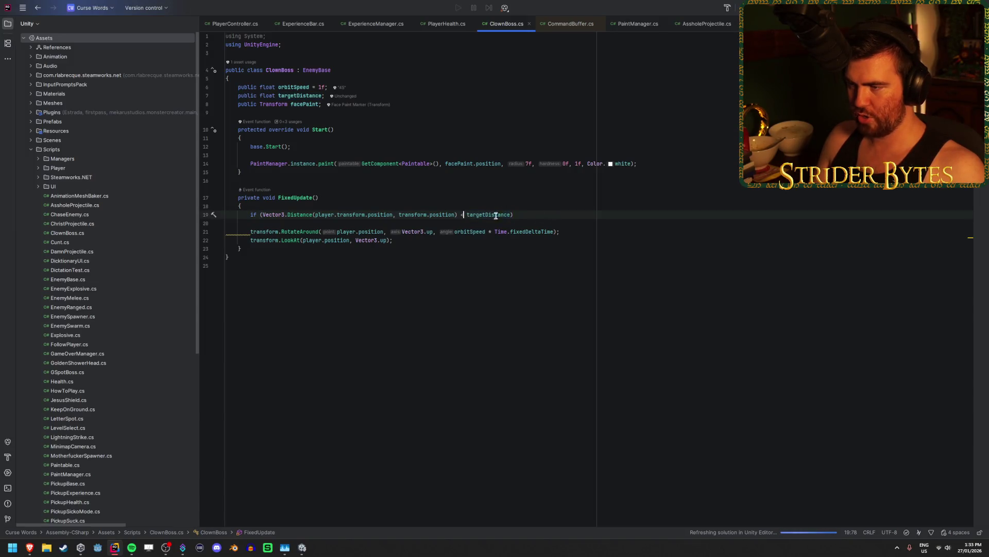
text(>)
click(533, 215)
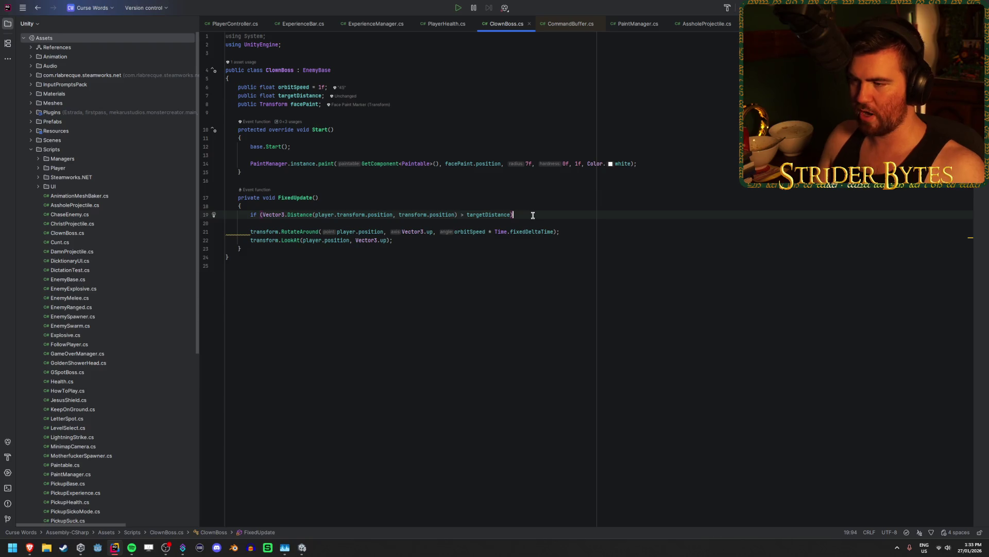
text({)
key(Return)
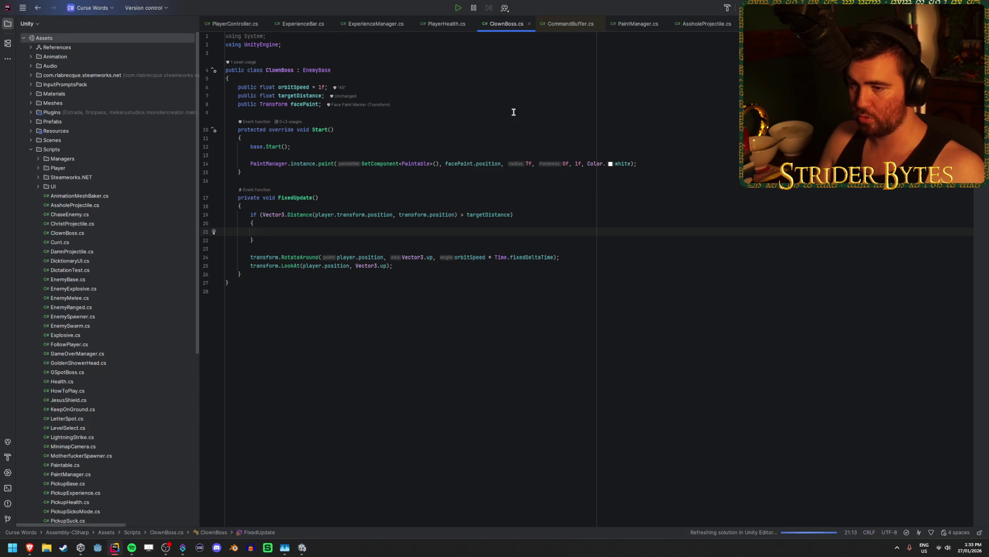
Inside the if, write transform.position += transform.forward * orbitSpeed * Time.deltaTime; and save
text(transform.m)
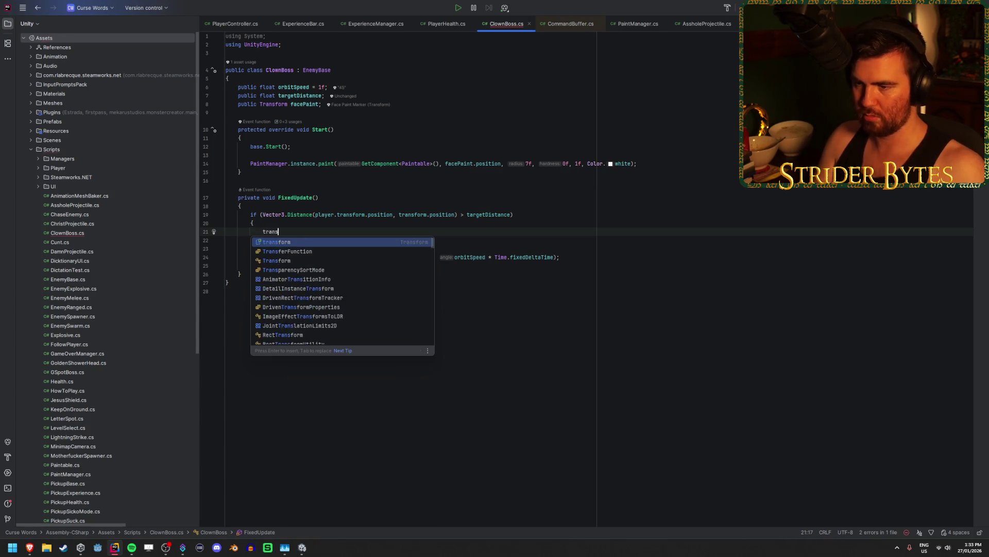
key(BackSpace)
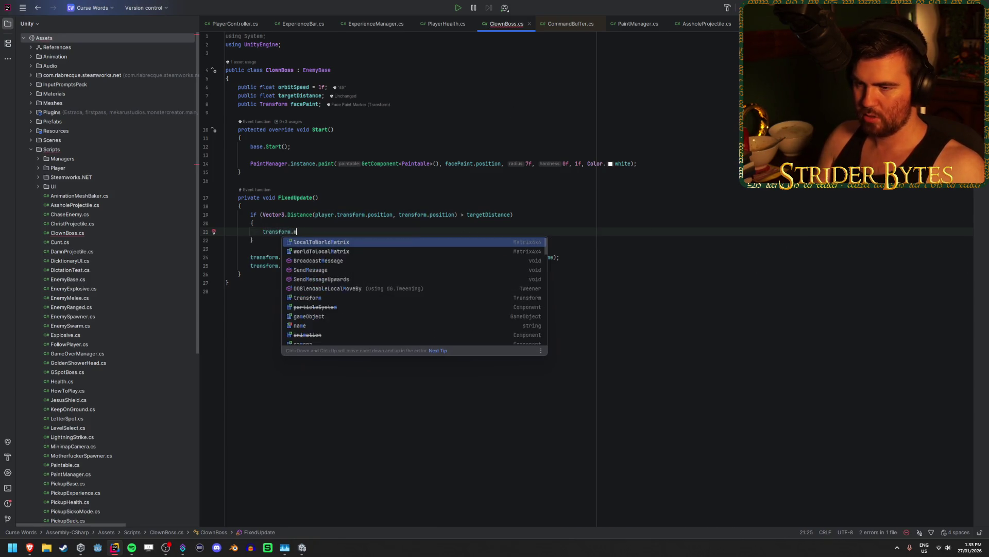
scroll(378, 302, down, 10)
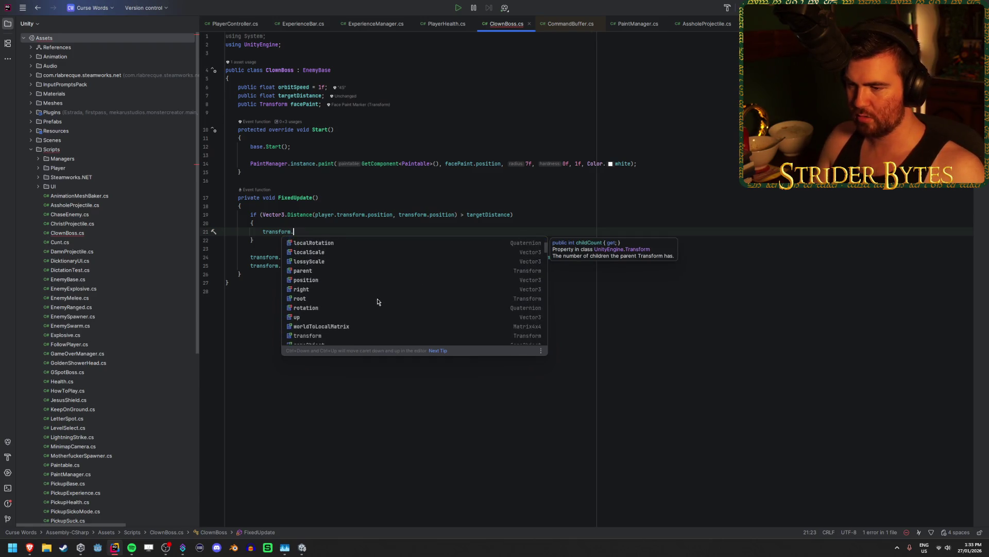
scroll(378, 302, down, 10)
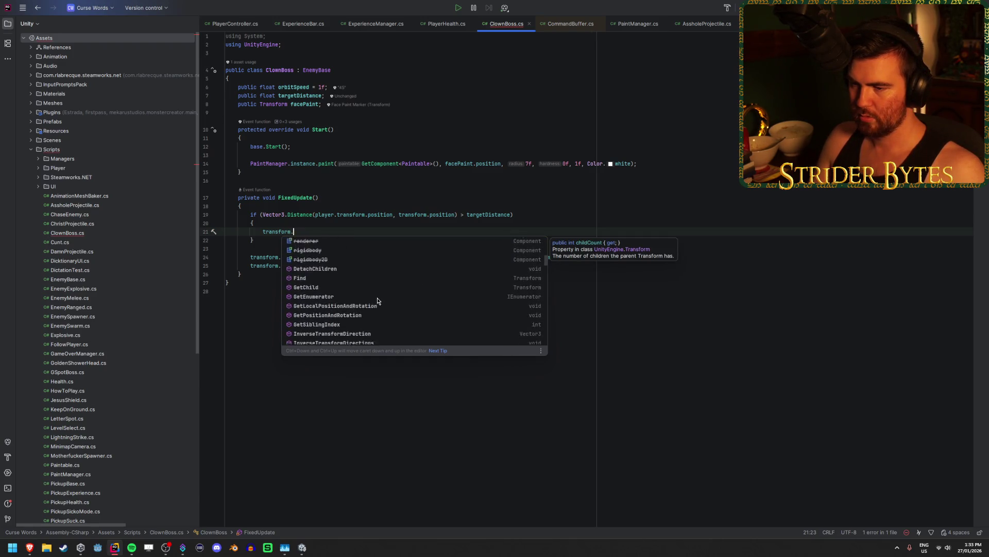
scroll(378, 301, down, 5)
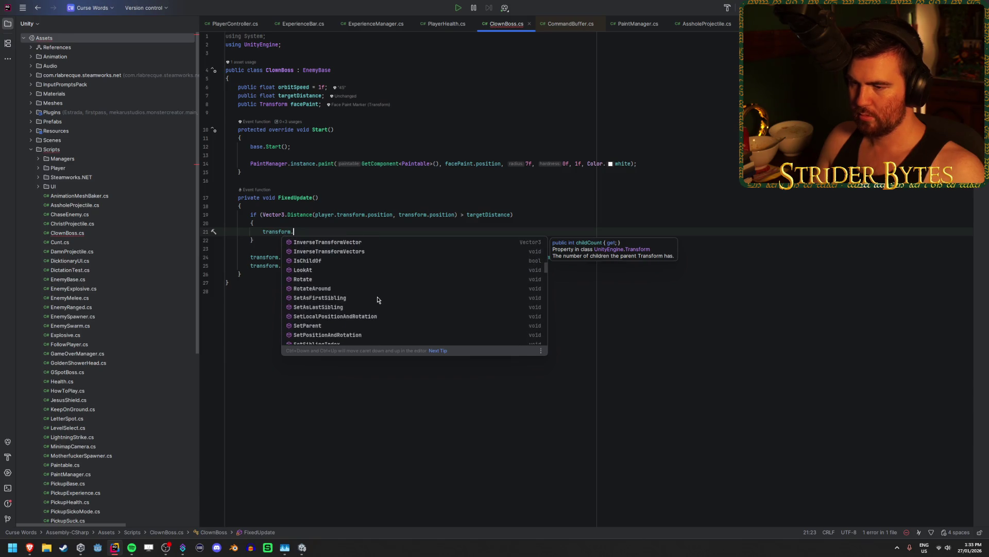
scroll(377, 300, down, 3)
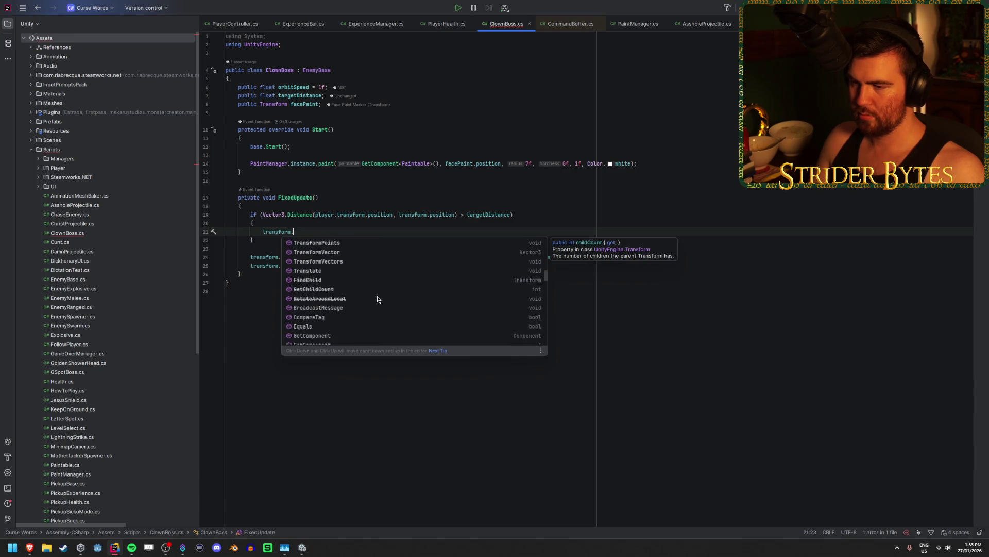
scroll(377, 300, up, 2)
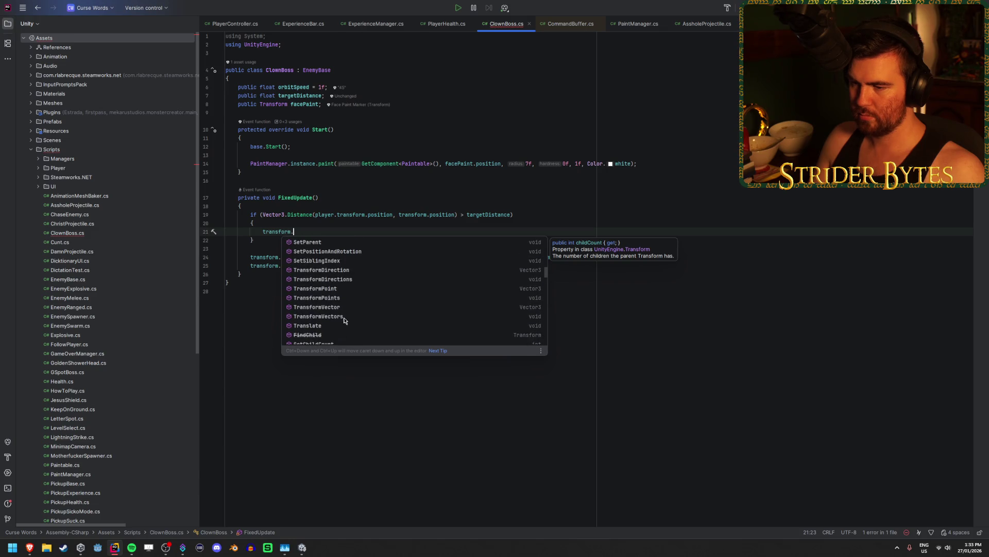
scroll(328, 327, up, 4)
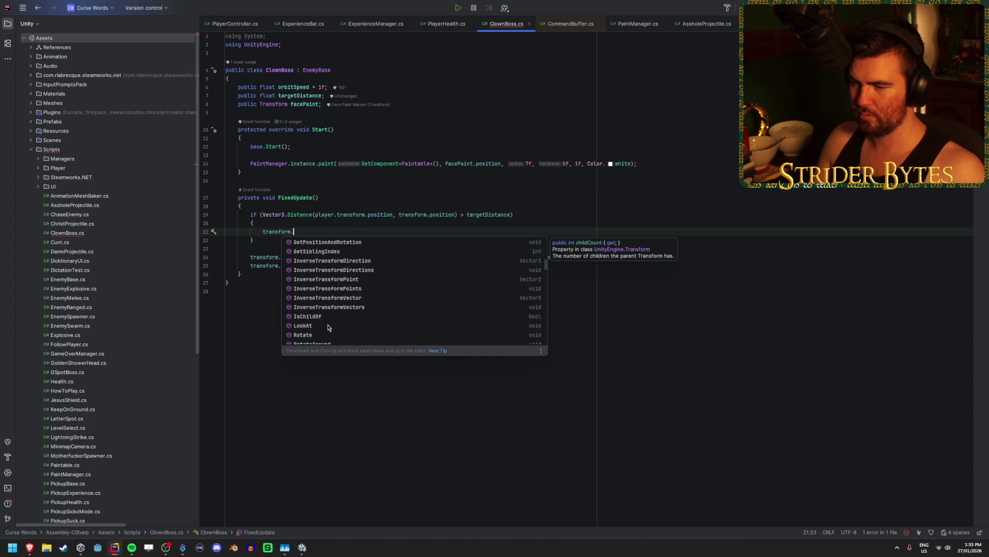
scroll(328, 328, up, 3)
scroll(328, 328, up, 3)
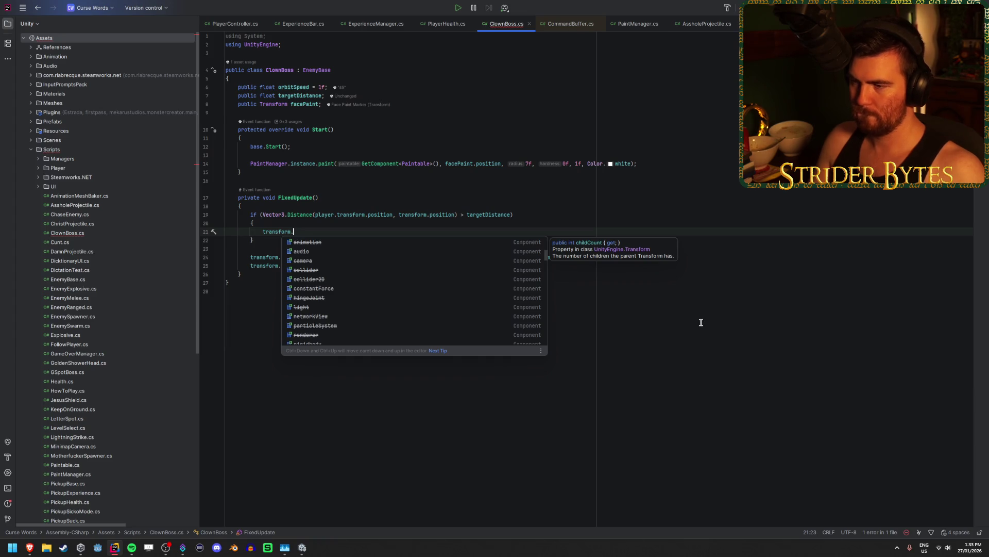
key(Escape)
text(position)
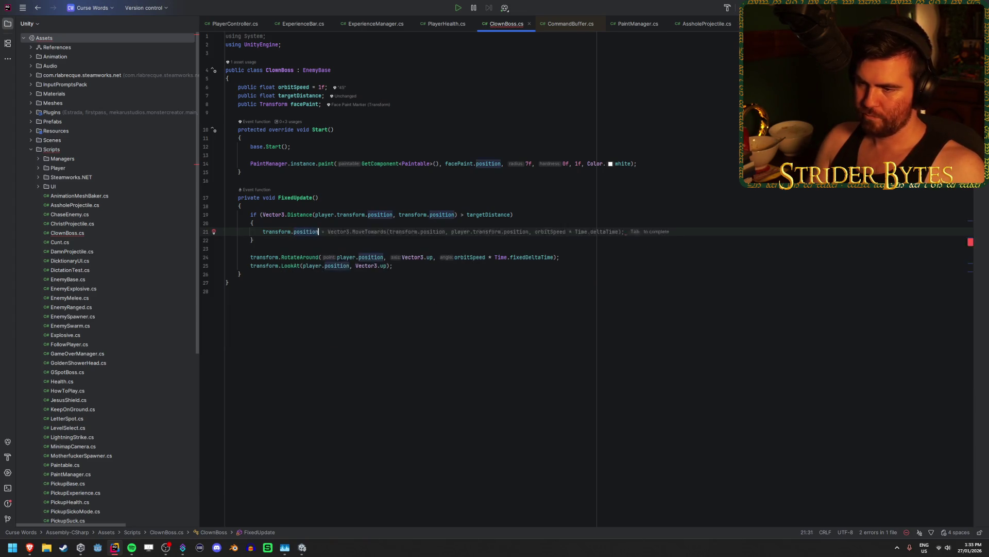
text( += )
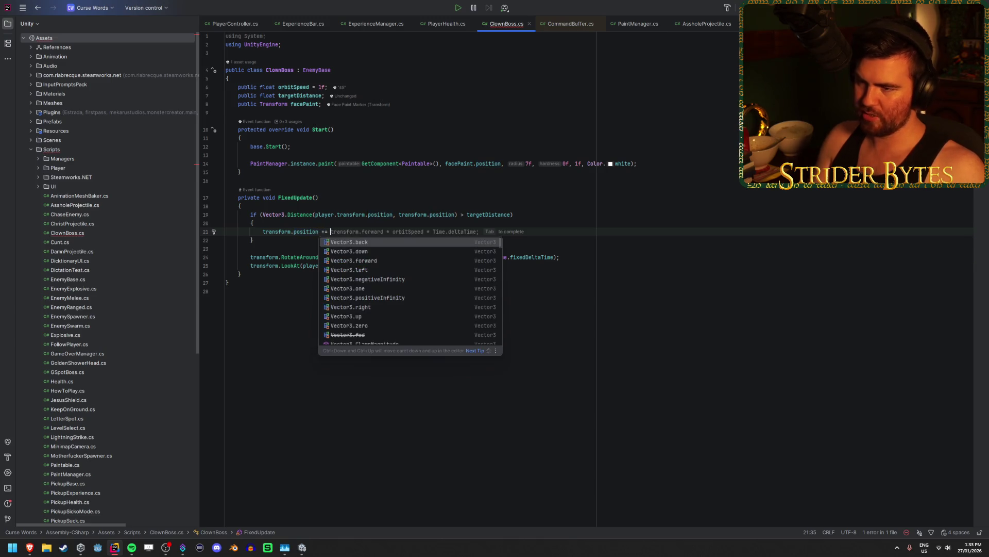
text(Vec)
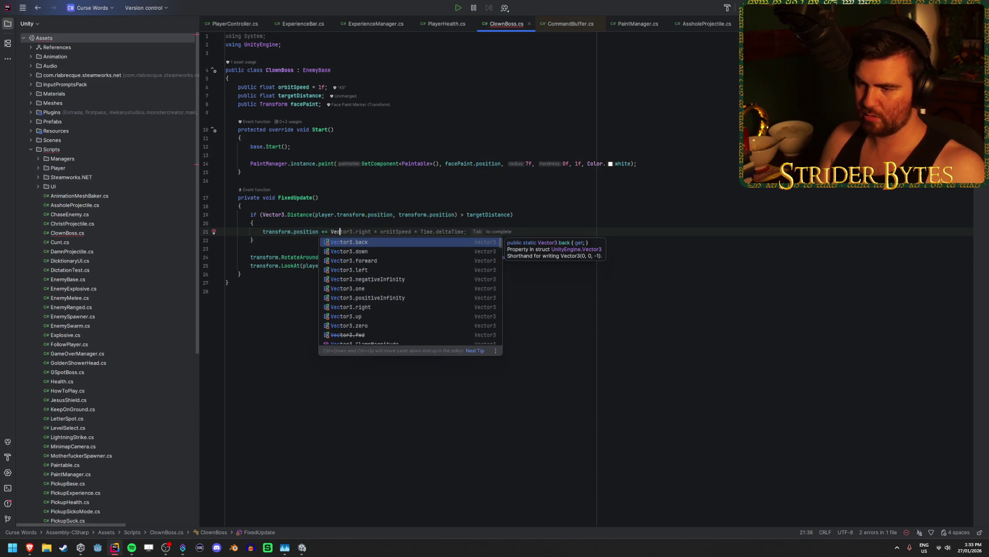
key(BackSpace)
key(BackSpace)
key(BackSpace)
text(tra)
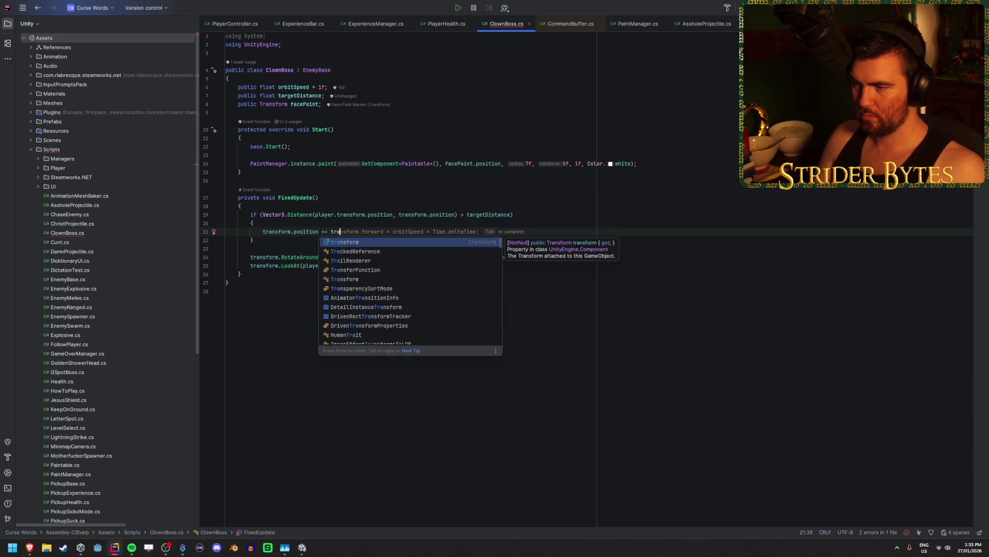
key(Tab)
key(ctrl+s)
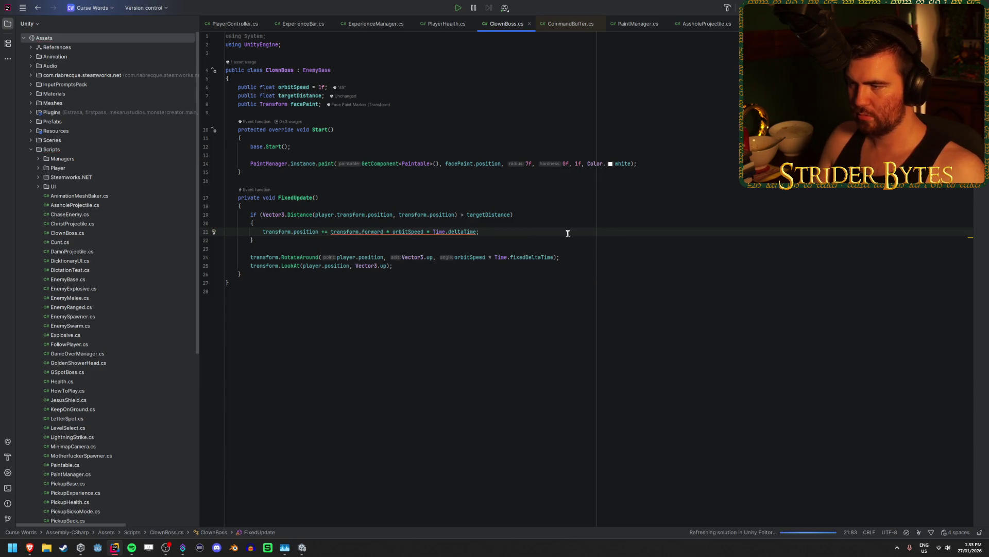
key(alt+Tab)
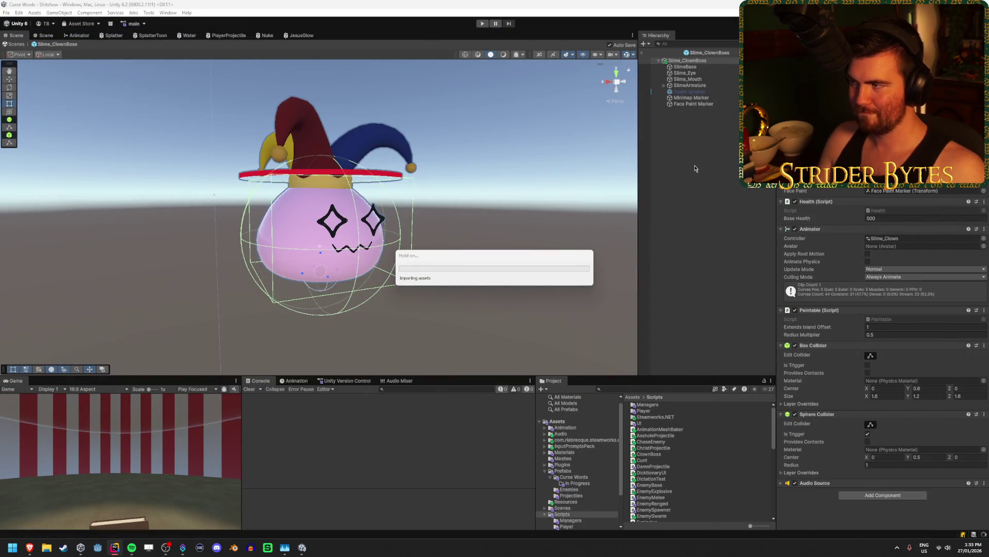
Exit prefab mode to the Shitshow scene and run a quick play-mode test
click(641, 55)
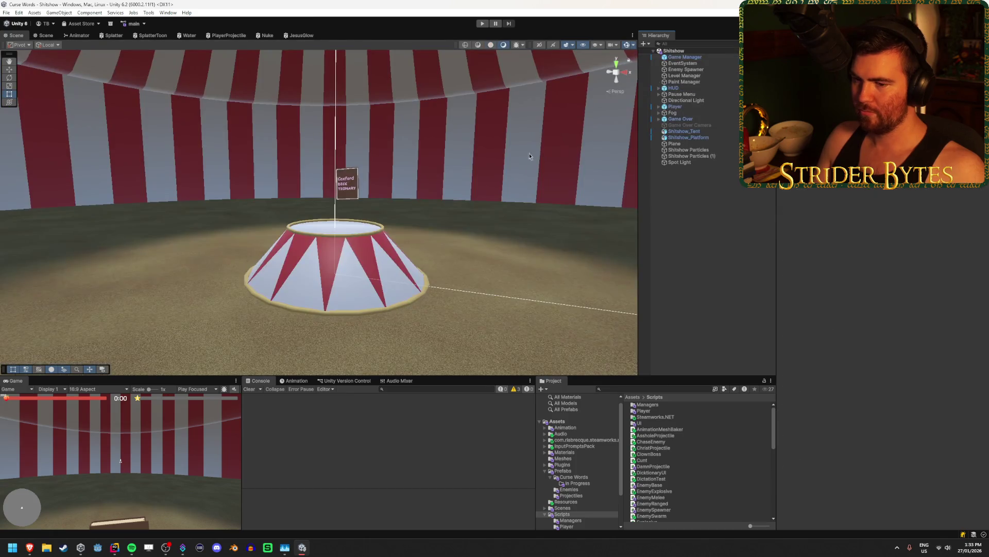
click(484, 24)
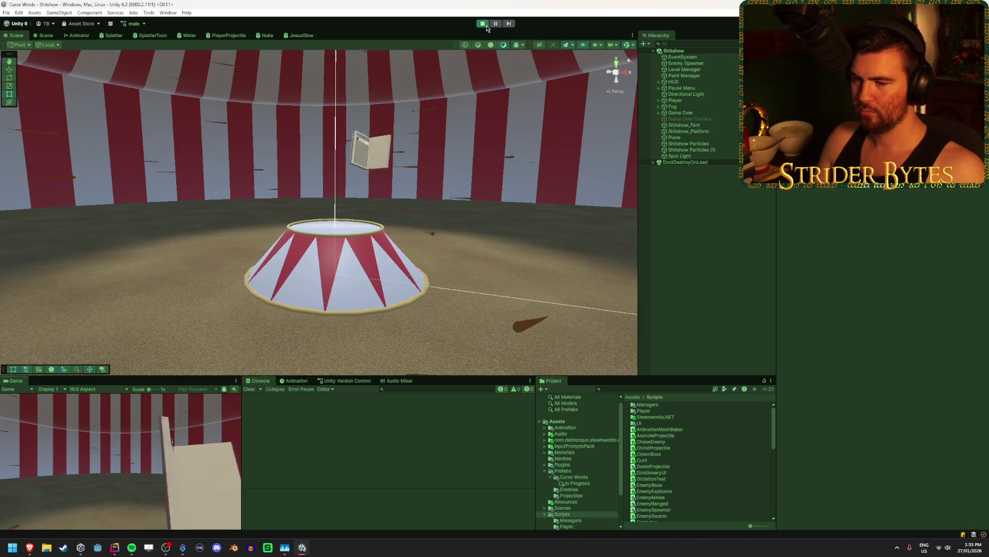
mouse_move(428, 129)
mouse_down()
mouse_move(427, 84)
mouse_move(432, 108)
mouse_up()
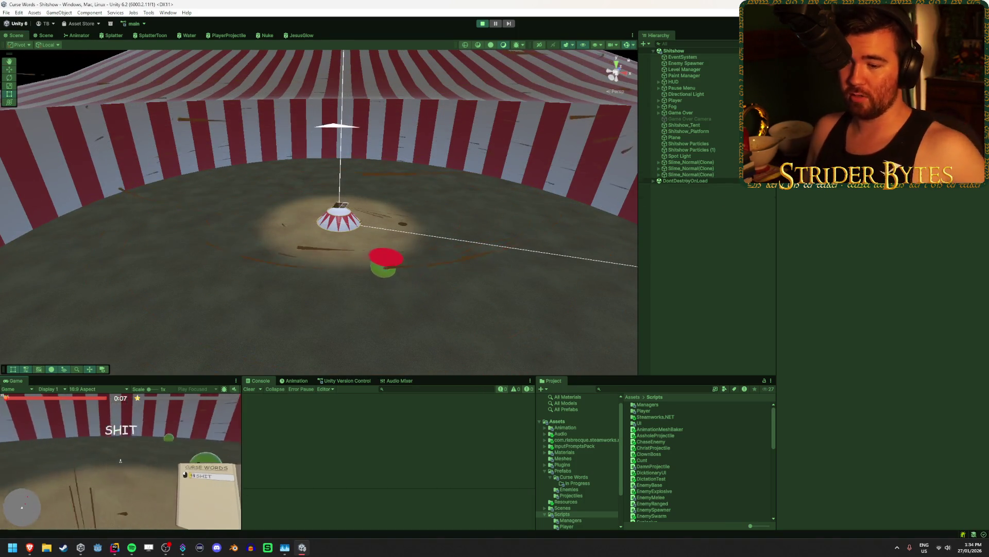
click(484, 26)
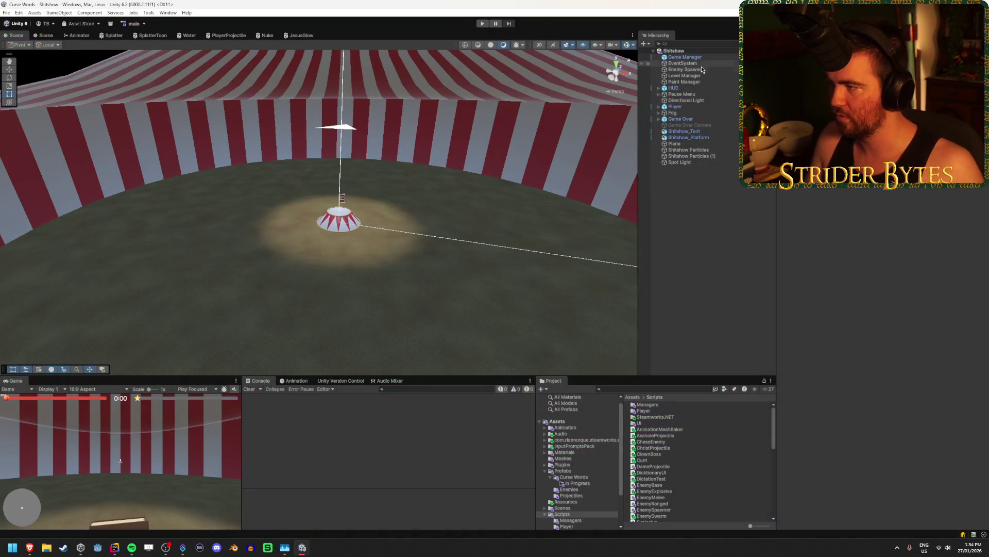
Set the Level Manager's Timer to 598 and play-test the level again
click(889, 290)
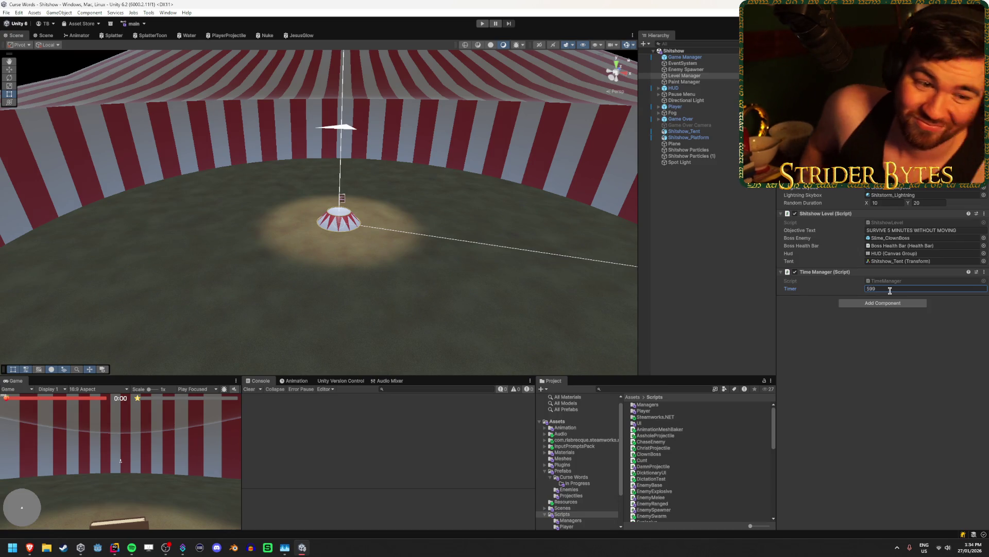
text(598)
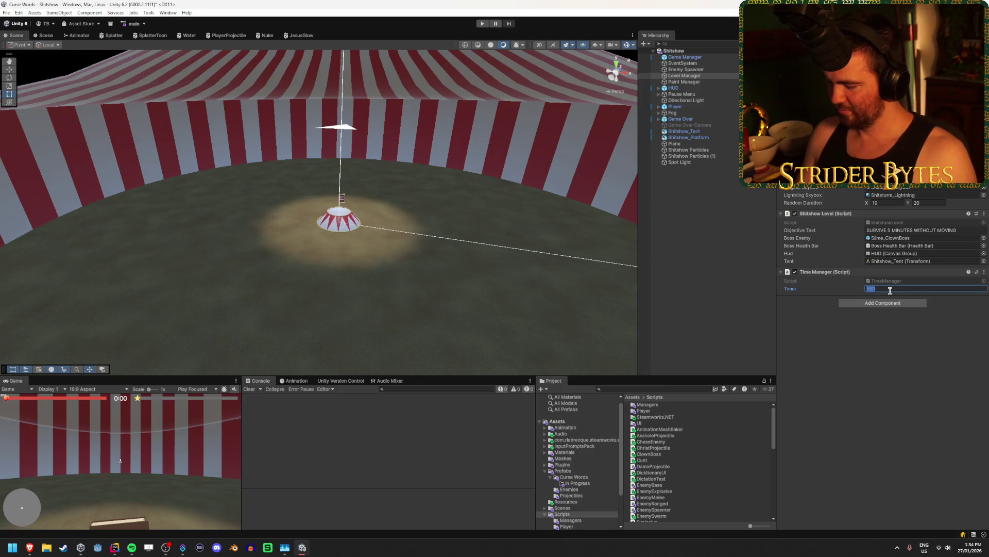
click(486, 24)
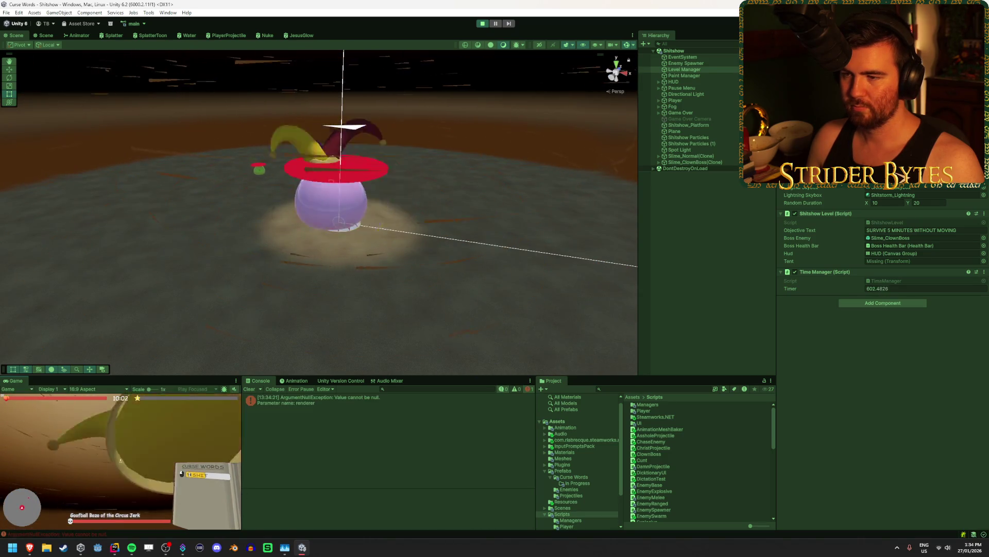
click(485, 26)
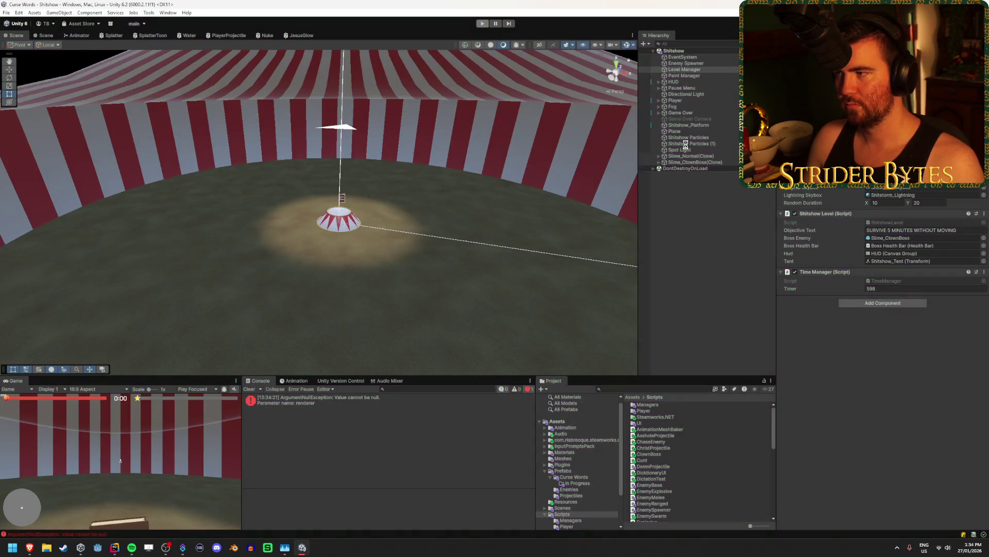
click(598, 477)
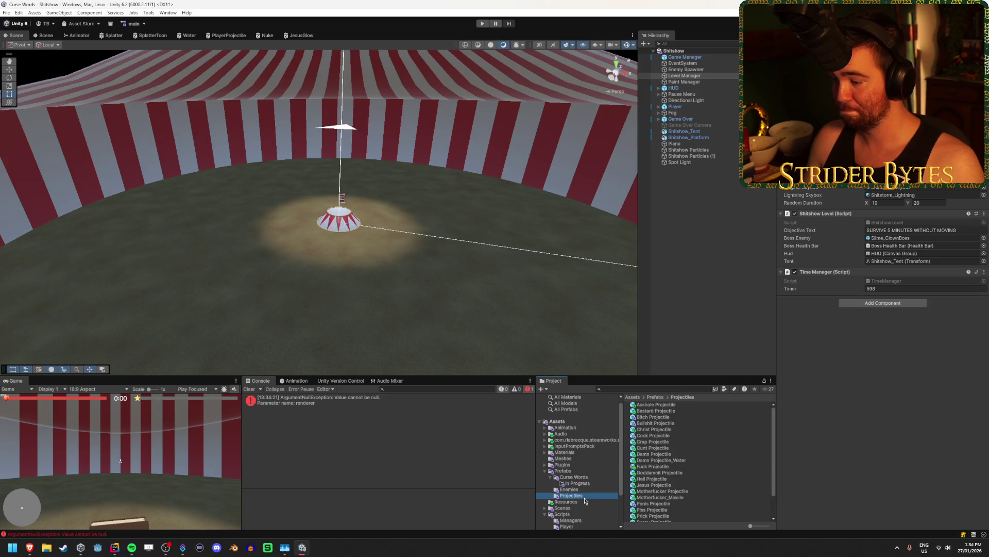
Drag Slime_ClownBoss into the scene, slide it along Z, delete it, then start play mode
click(588, 491)
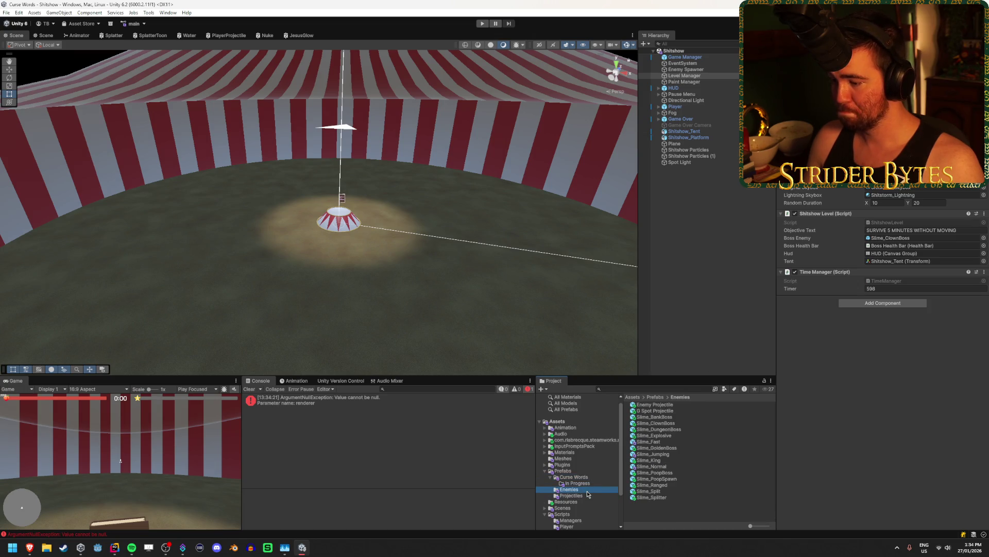
click(683, 423)
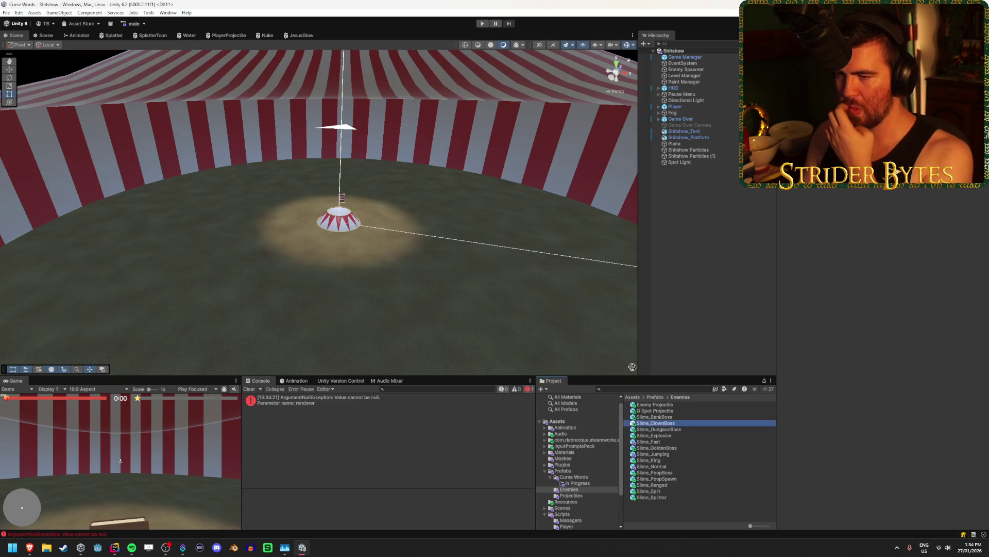
drag(371, 248, 287, 245)
key(f)
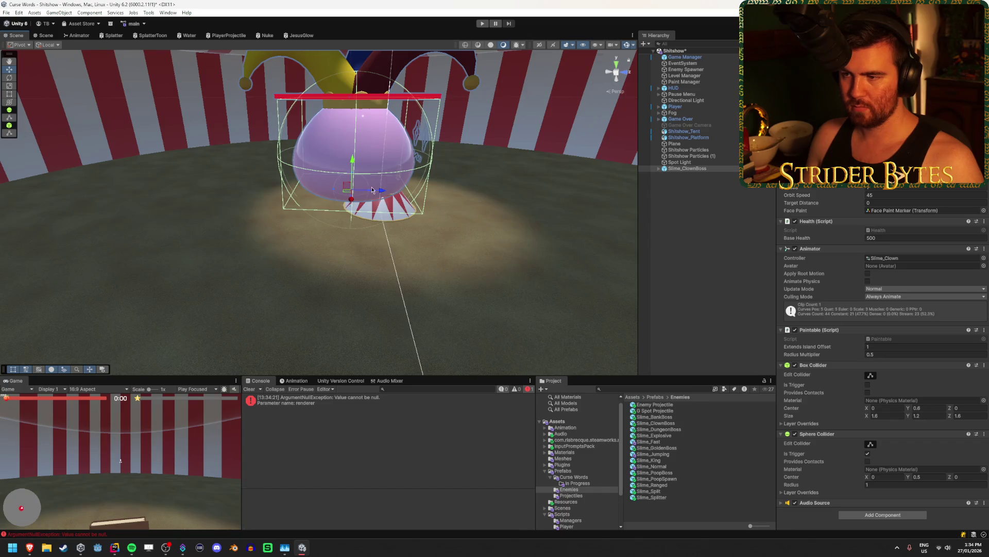
mouse_move(382, 193)
mouse_down()
mouse_move(201, 192)
mouse_move(671, 223)
mouse_move(596, 240)
mouse_move(731, 234)
mouse_move(579, 258)
mouse_up()
click(666, 234)
click(723, 169)
key(Delete)
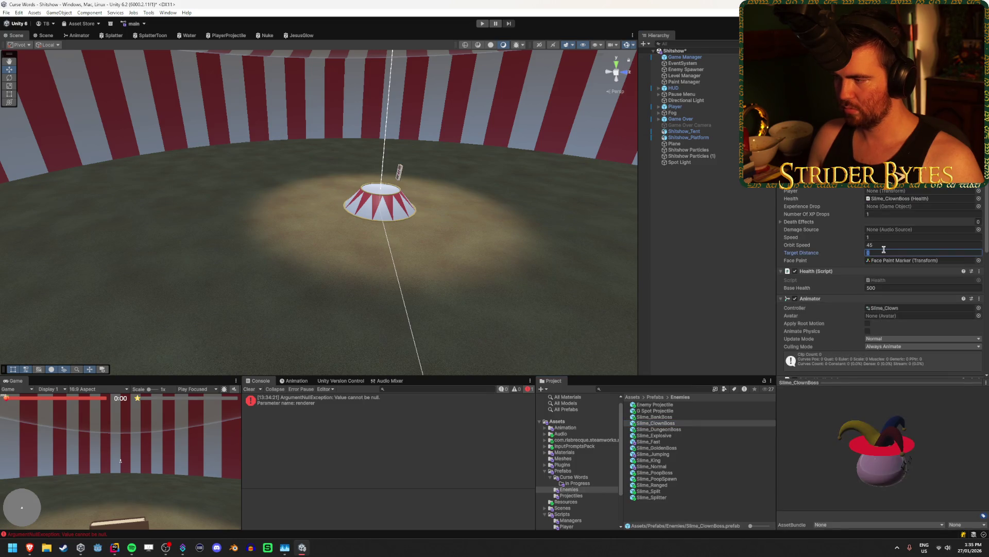
click(482, 24)
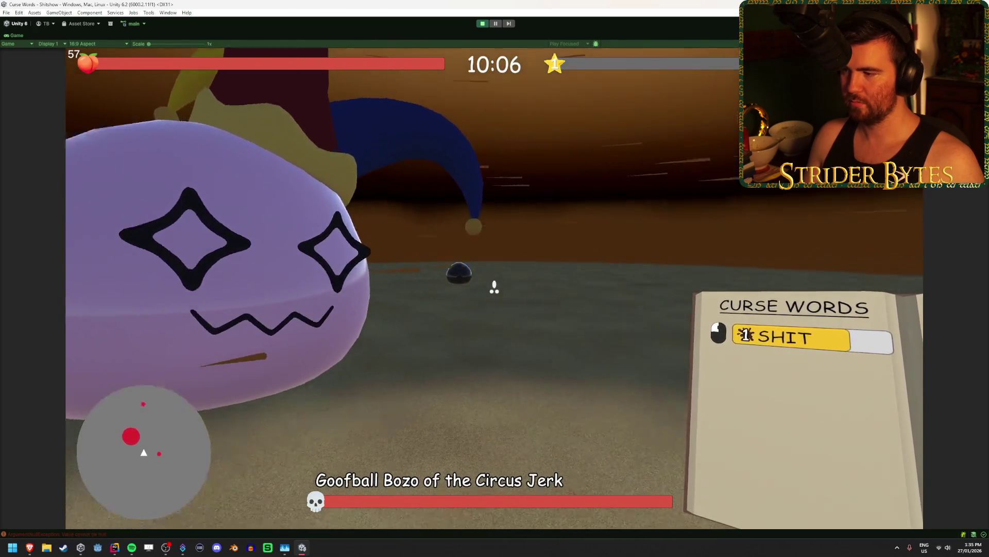
Fire the SHIT curse word at the clown boss, then pause and stop play mode
click(494, 287)
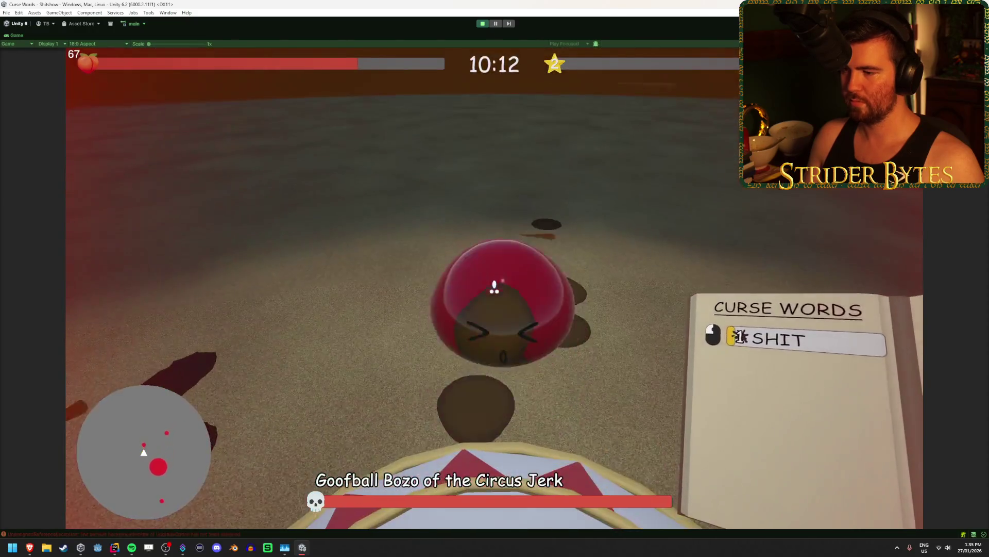
key(Escape)
click(483, 24)
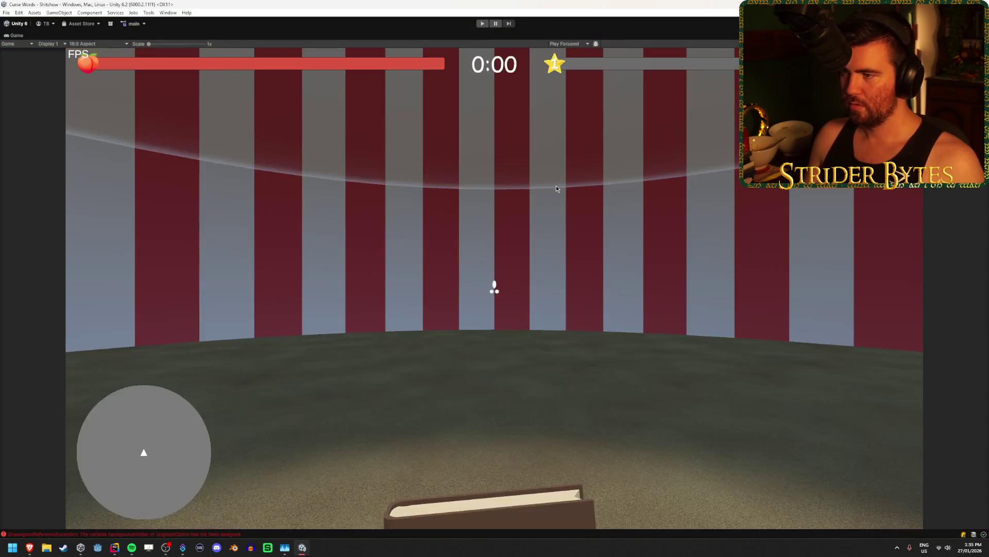
Drop orbitSpeed so the approach line uses transform.forward * Time.deltaTime, then play in Unity
click(115, 549)
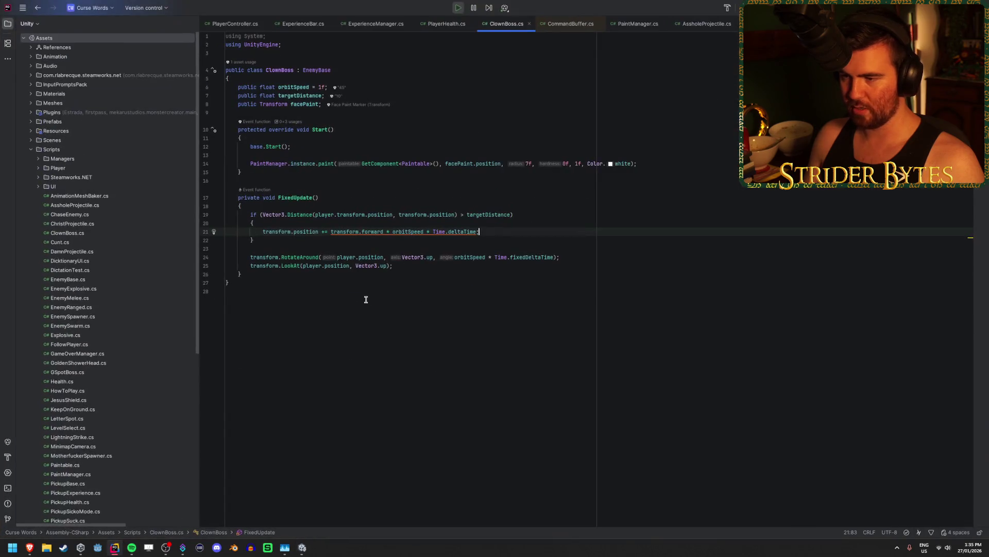
key(BackSpace)
key(BackSpace)
key(BackSpace)
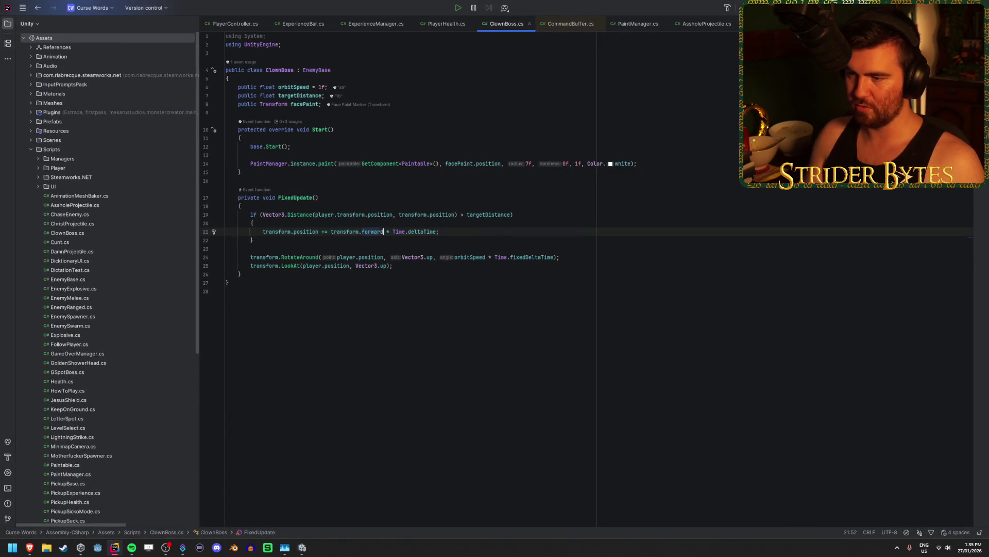
click(373, 232)
text(d)
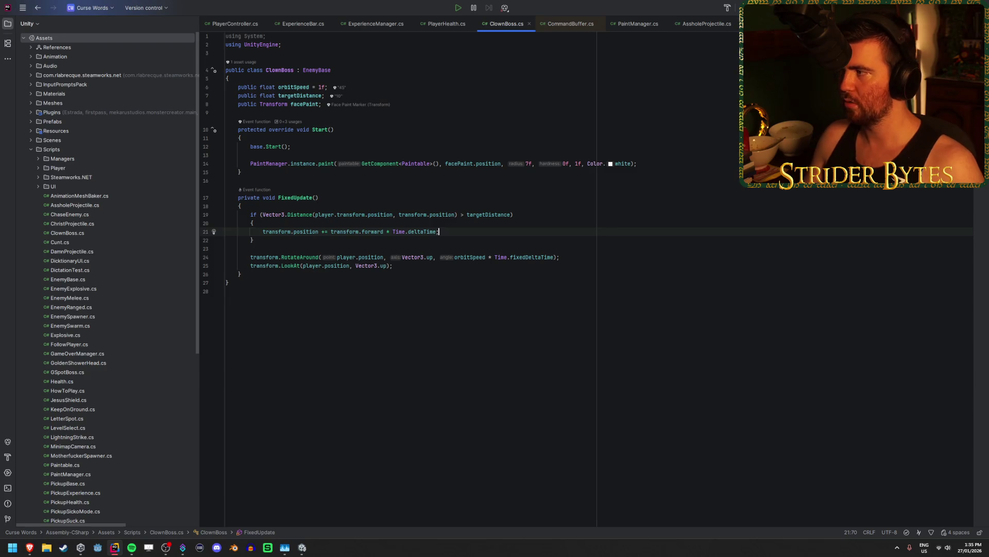
key(alt+Tab)
click(482, 23)
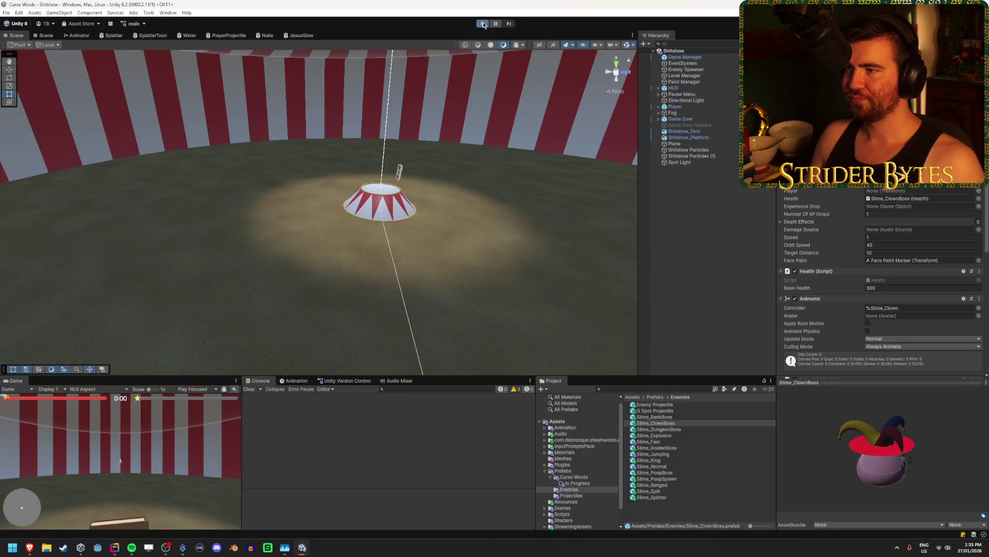
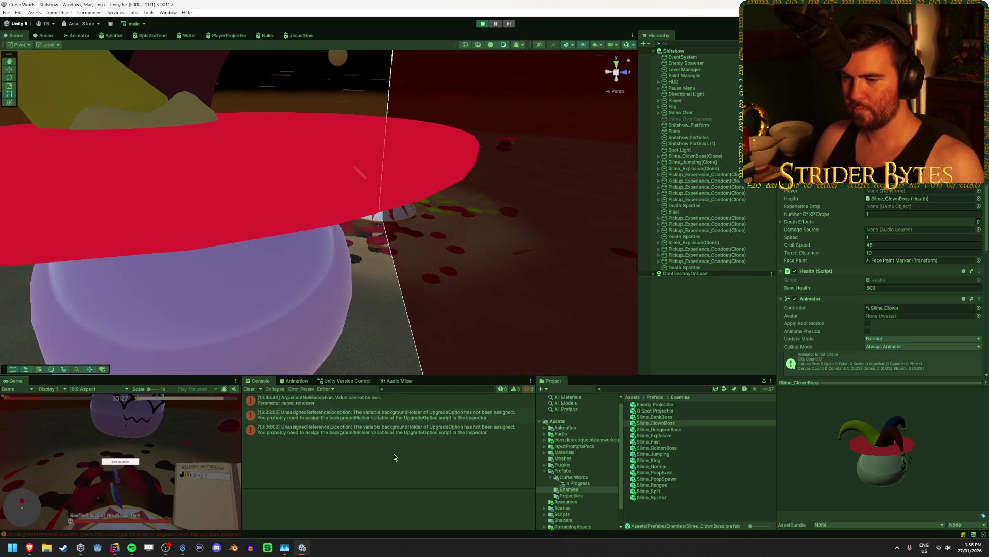
Trace the backgroundHolder error to Option 1 under Level Up Screen > Option Holder
click(376, 431)
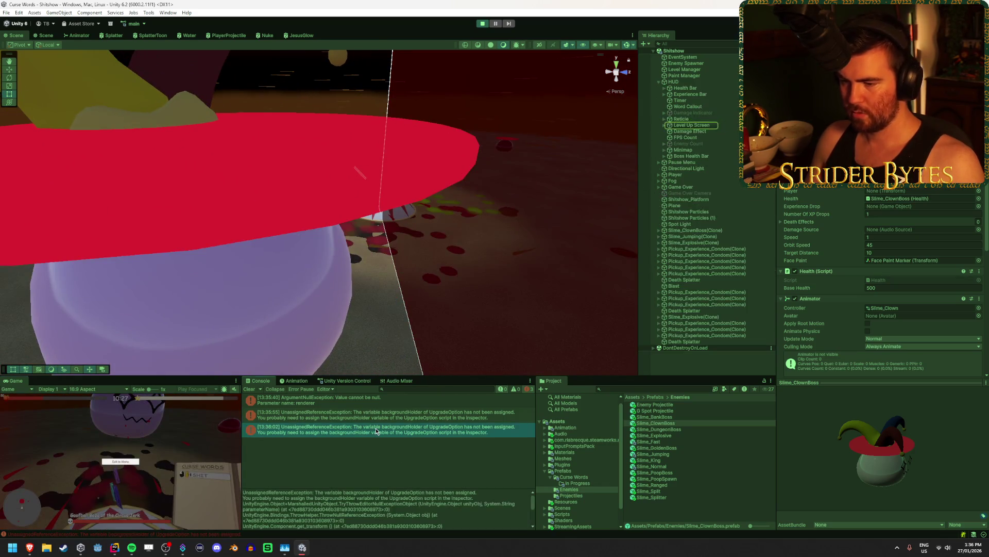
click(720, 126)
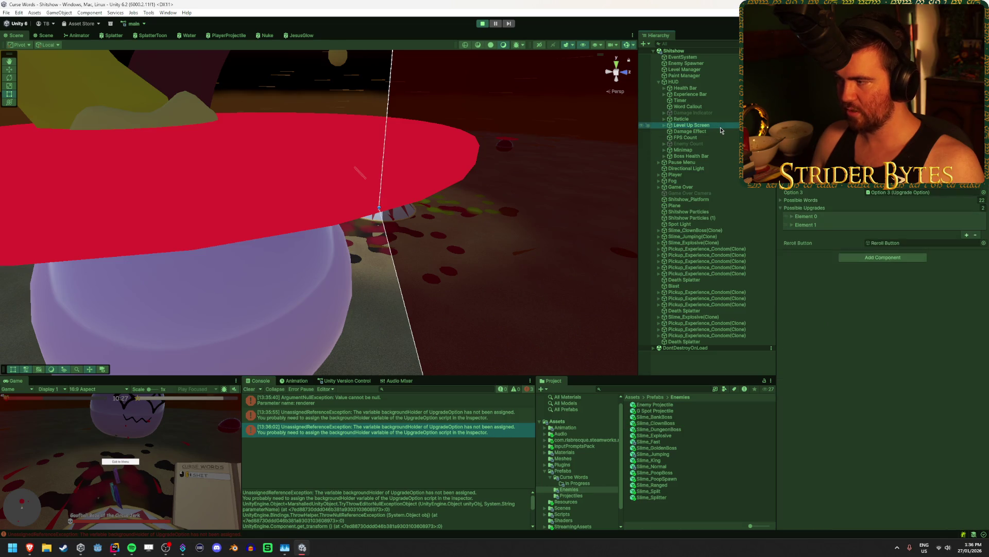
key(Right)
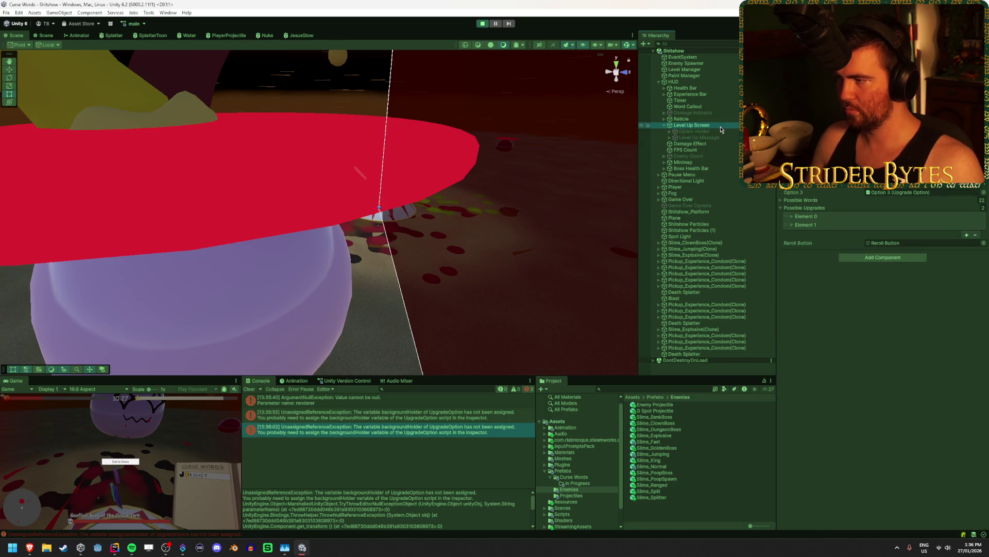
key(Down)
key(Right)
key(Down)
key(Down)
key(Down)
key(Down)
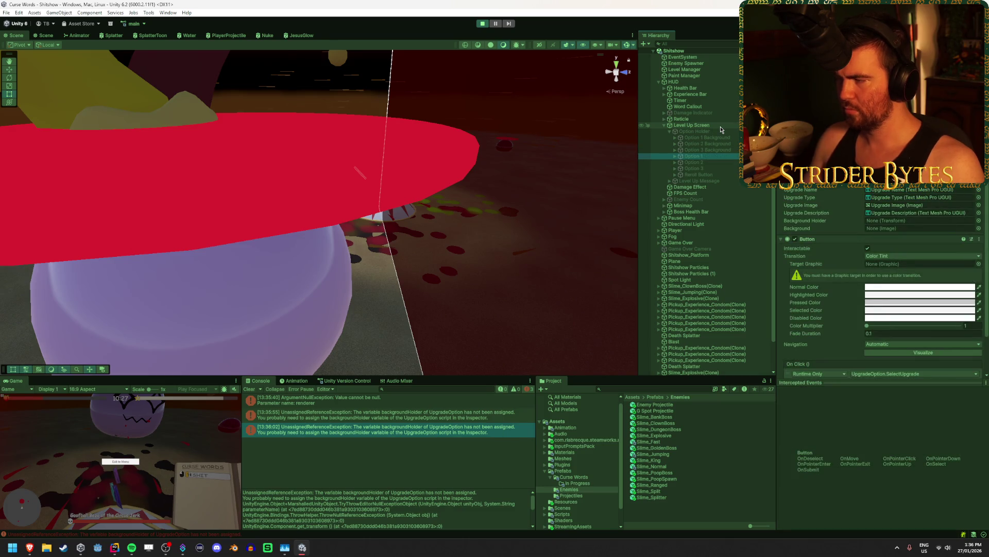
Exit Play mode with Ctrl+P and select the HUD canvas
scroll(870, 226, down, 2)
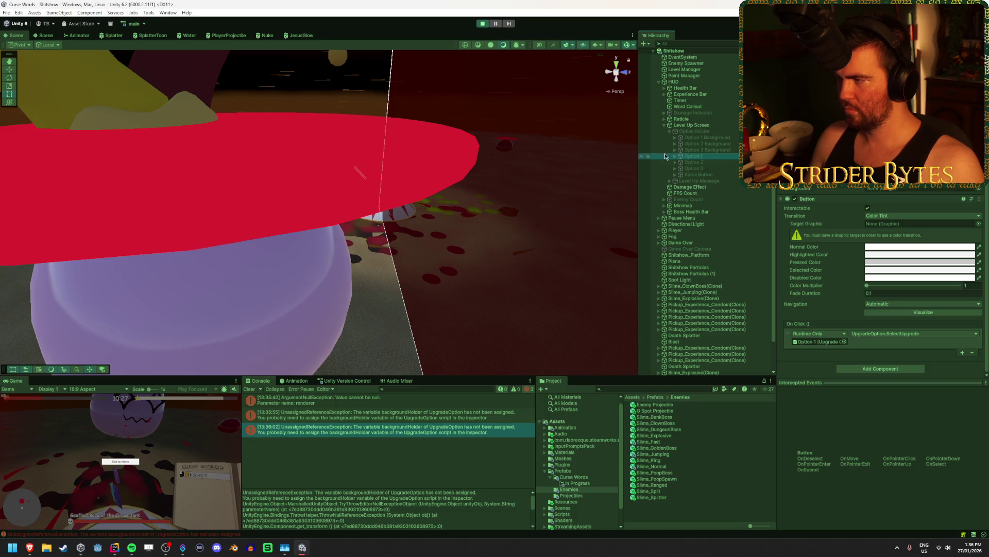
key(ctrl+p)
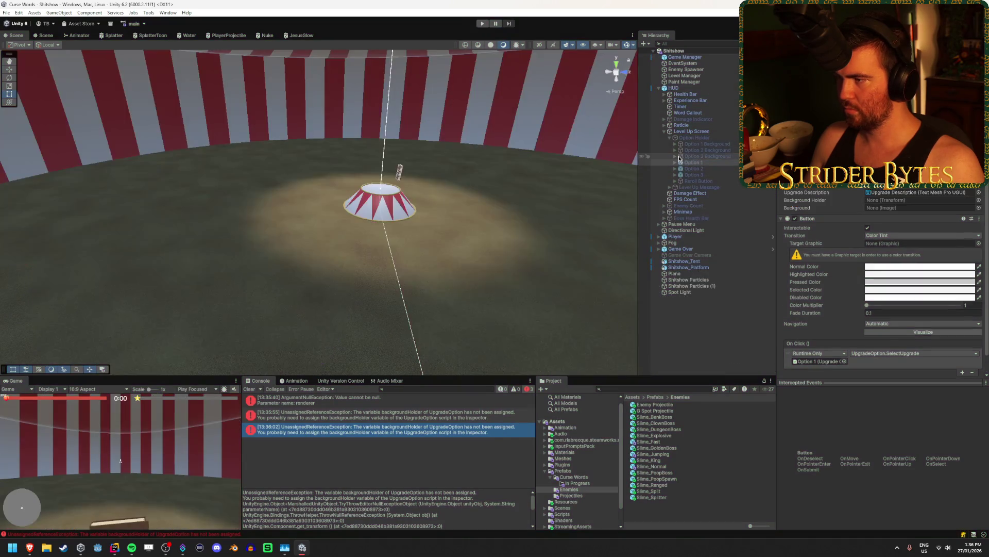
click(691, 87)
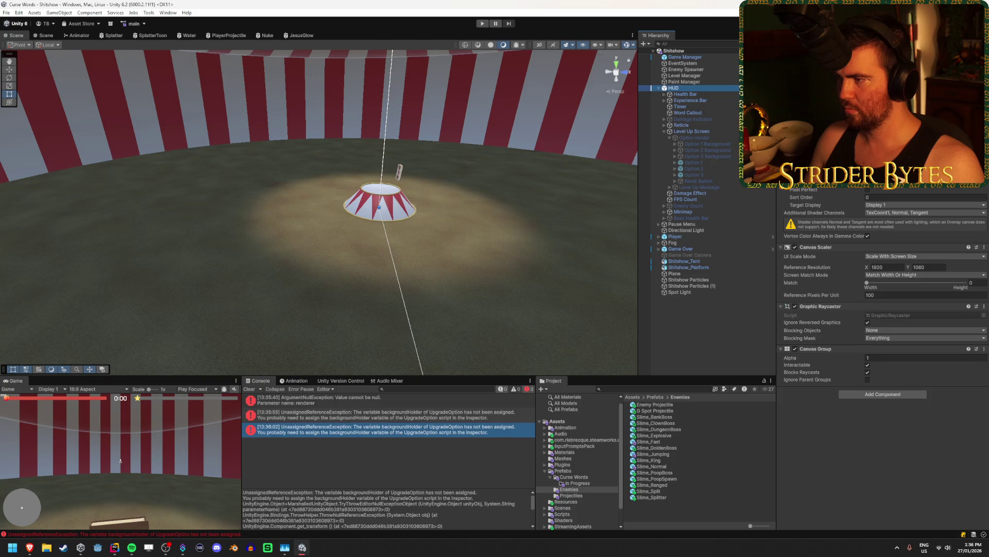
Review Option 1, Level Up Screen and HUD, then open the ShitBrickhouse scene from Scenes
click(695, 163)
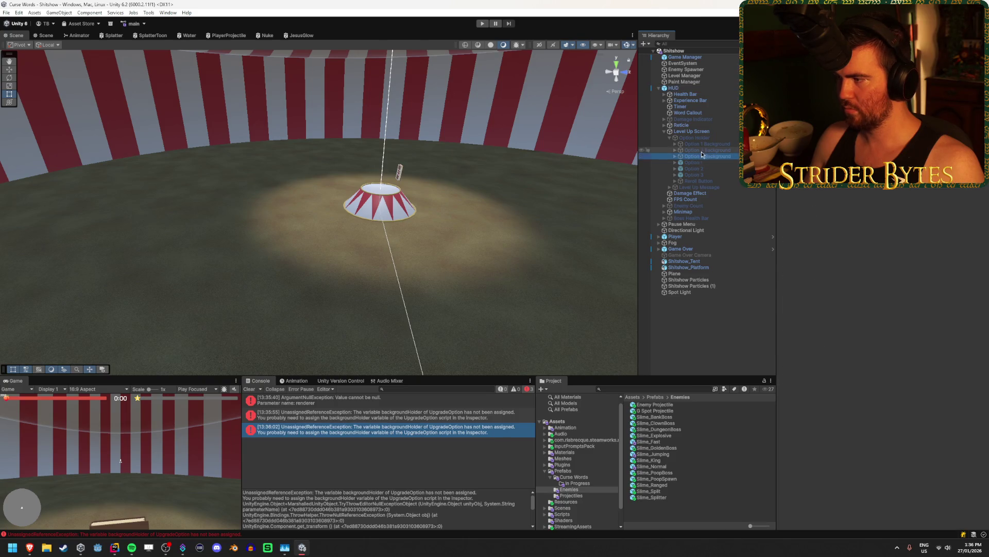
click(699, 131)
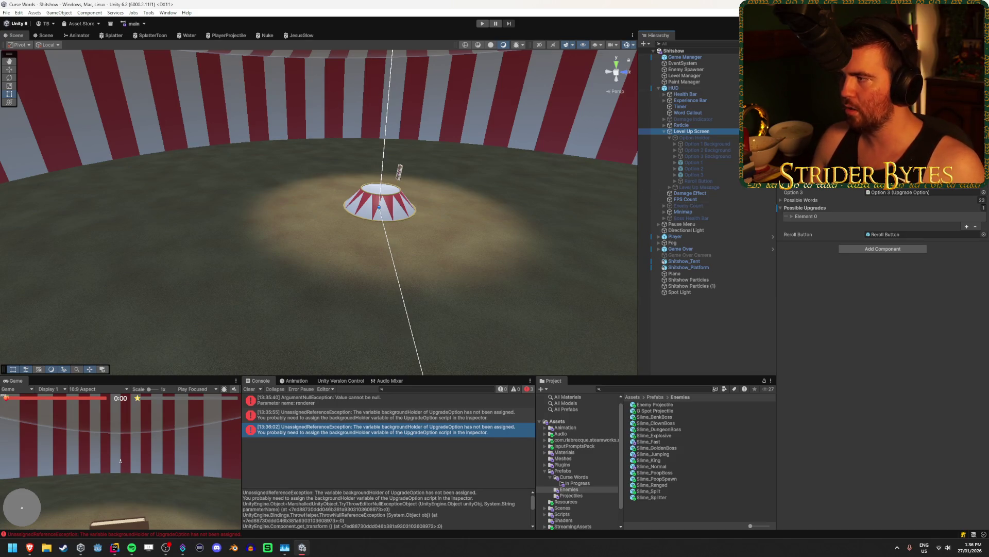
click(691, 88)
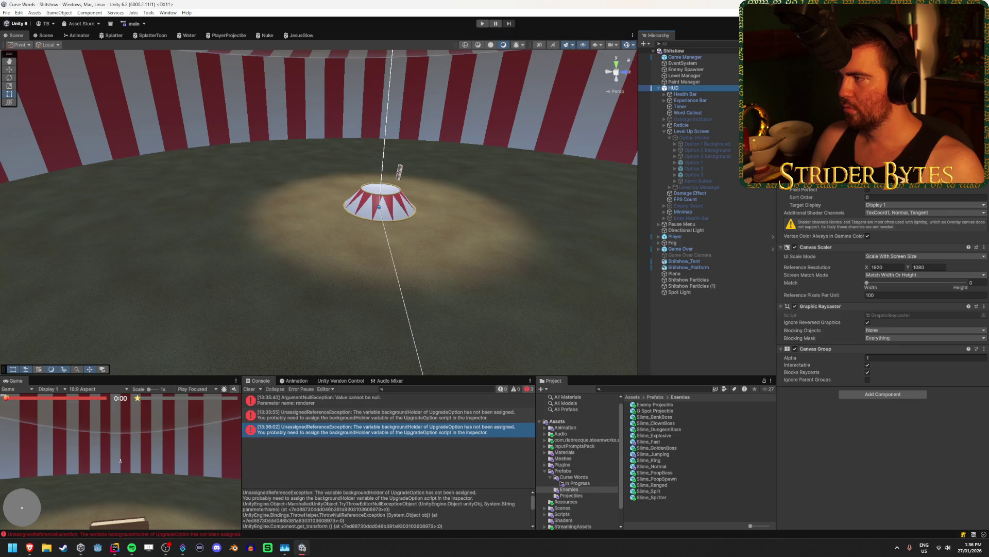
scroll(580, 456, down, 2)
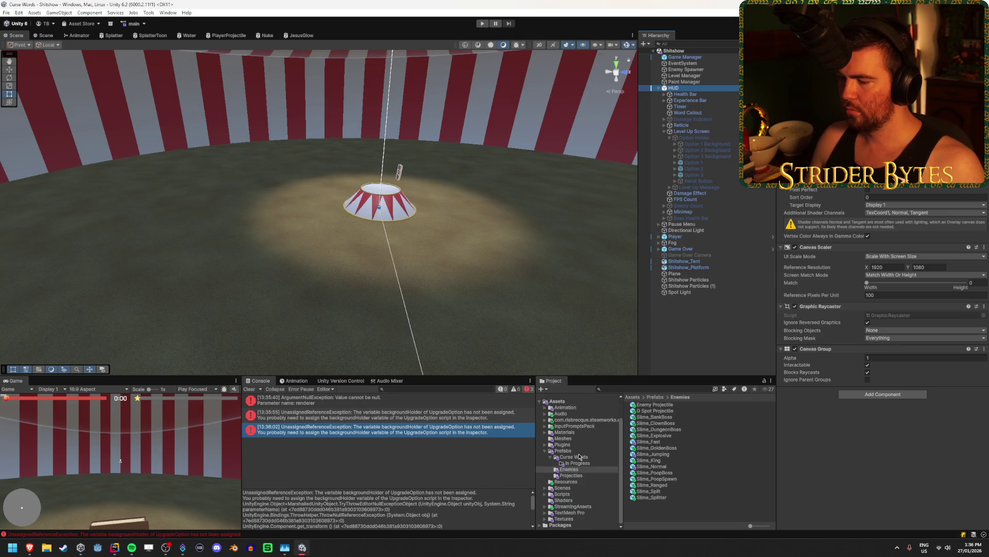
click(562, 487)
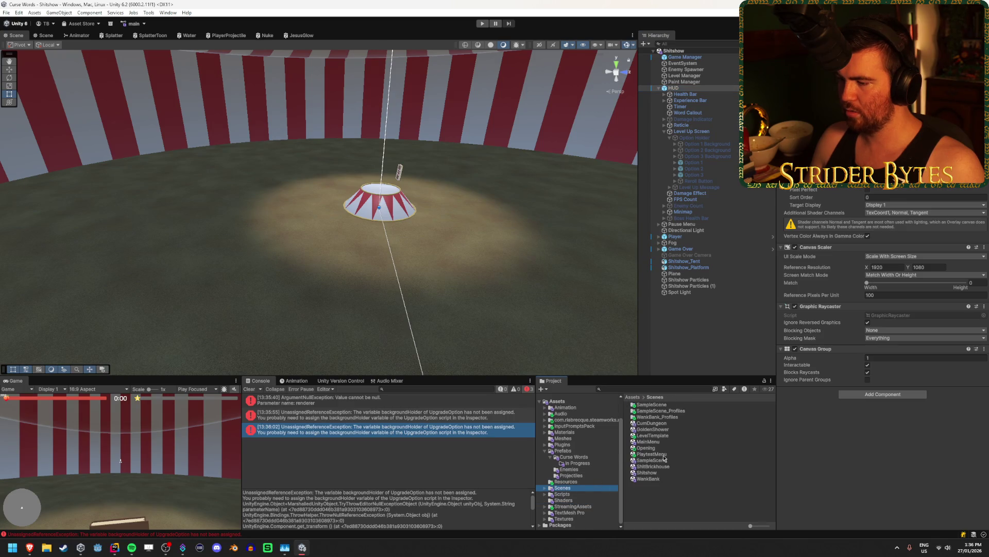
double_click(653, 466)
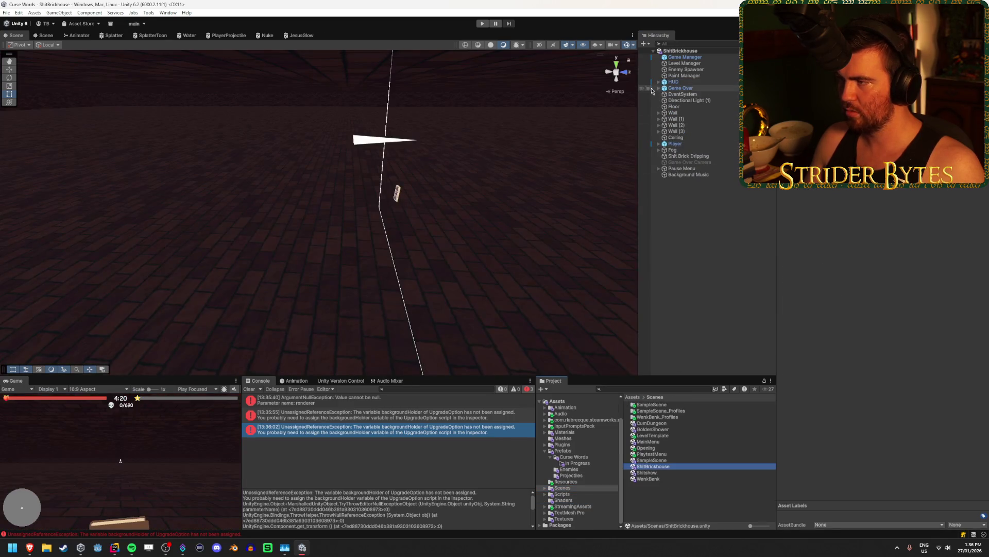
Expand HUD > Level Up Screen > Option Holder and inspect Option 1's Background Holder field
click(659, 83)
click(664, 126)
click(670, 132)
click(691, 155)
right_click(790, 243)
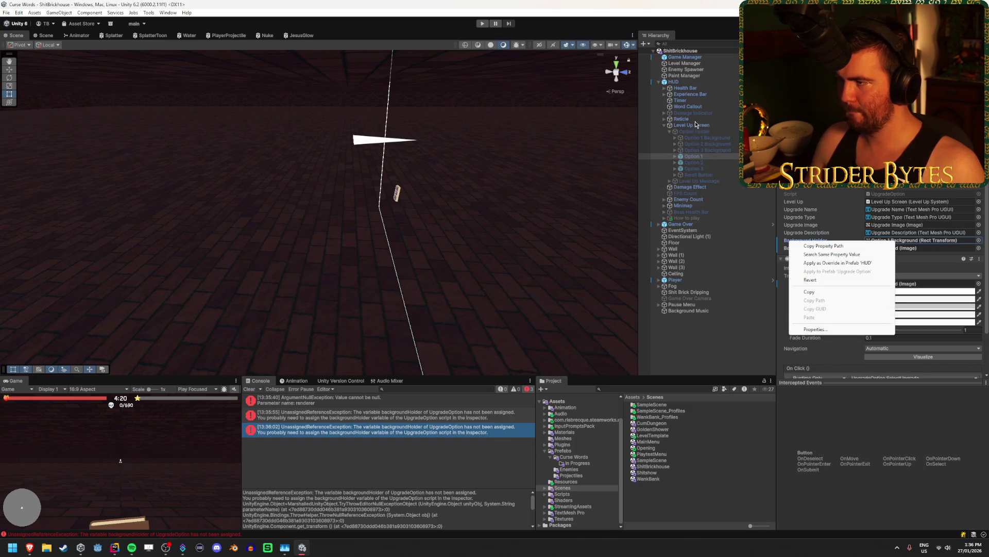
Apply the Option 1–3 overrides to the HUD prefab and clear the console
click(673, 82)
click(958, 67)
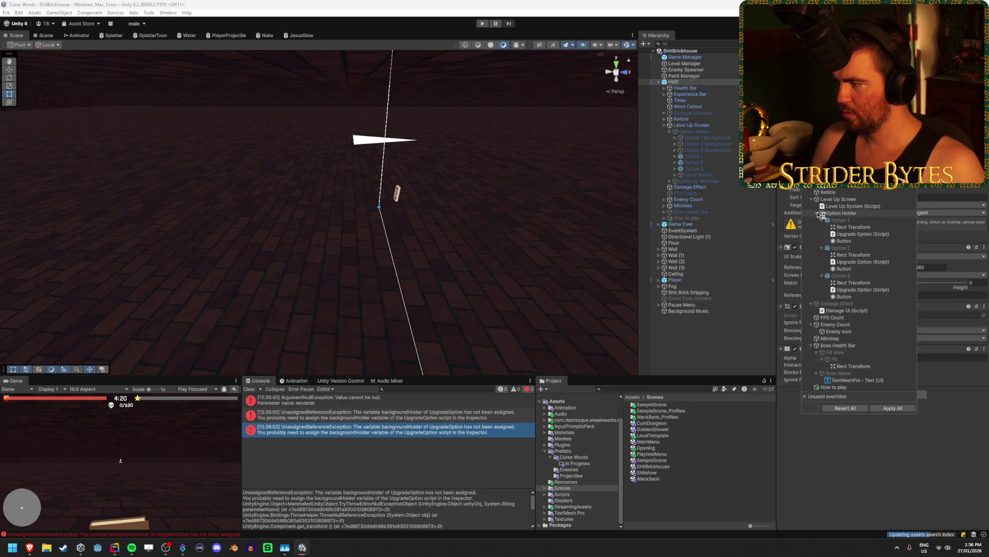
click(857, 213)
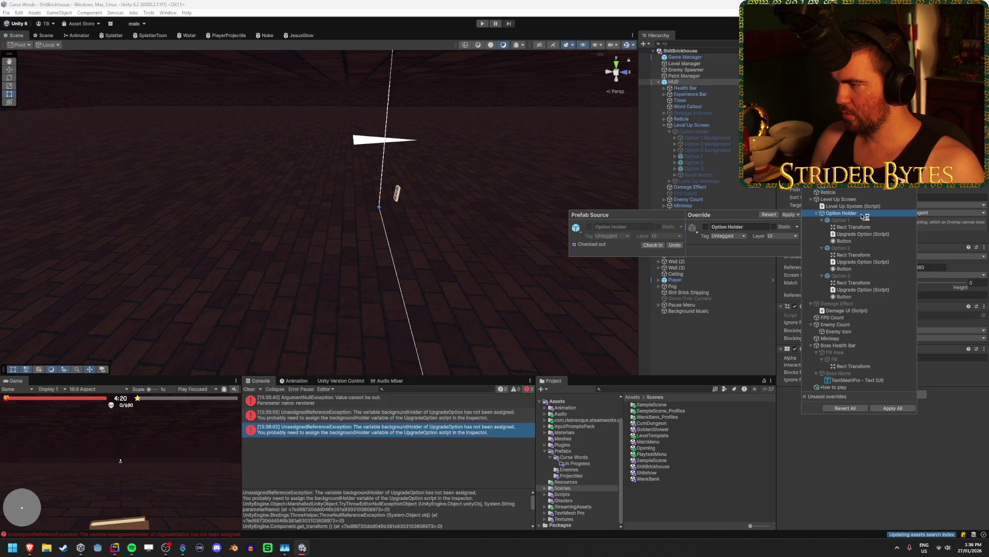
click(870, 218)
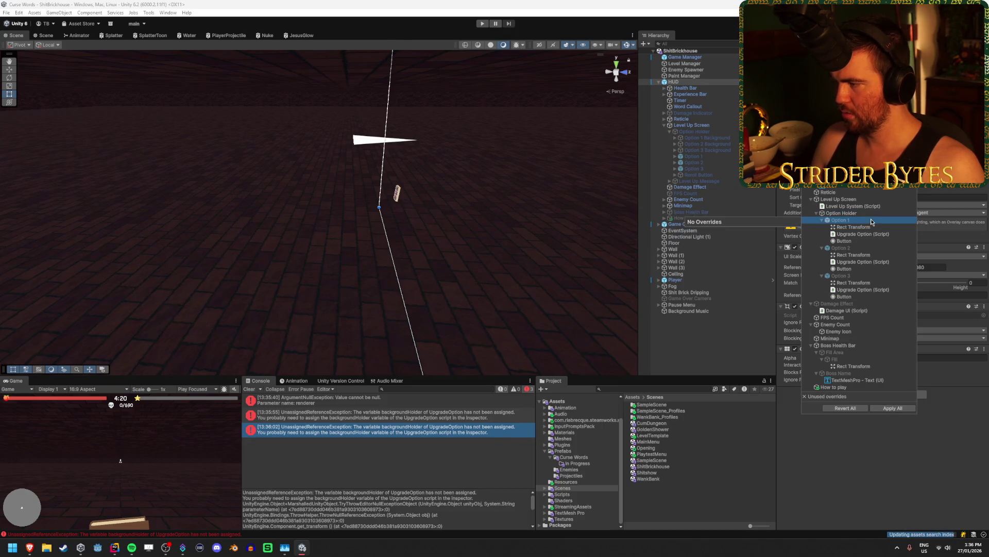
shift+click(862, 297)
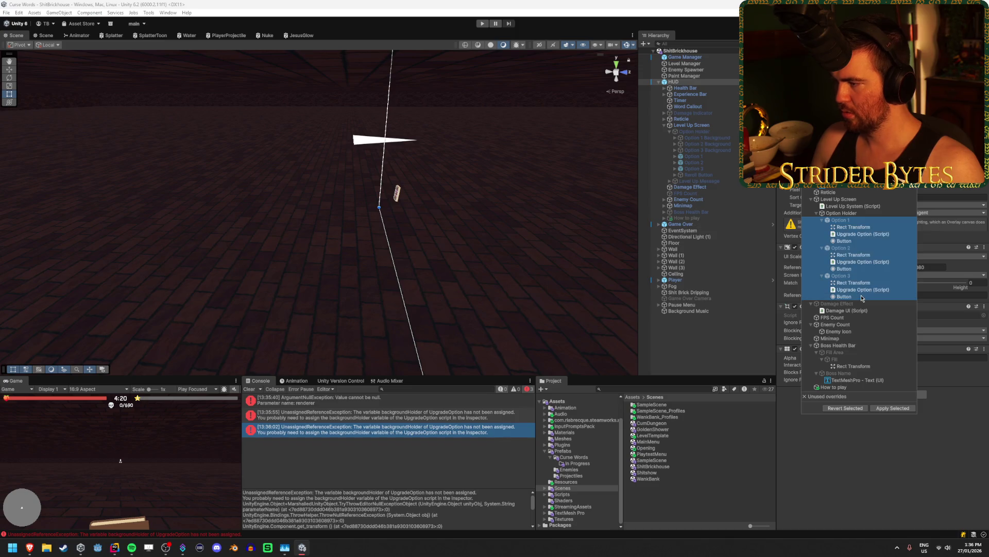
click(906, 407)
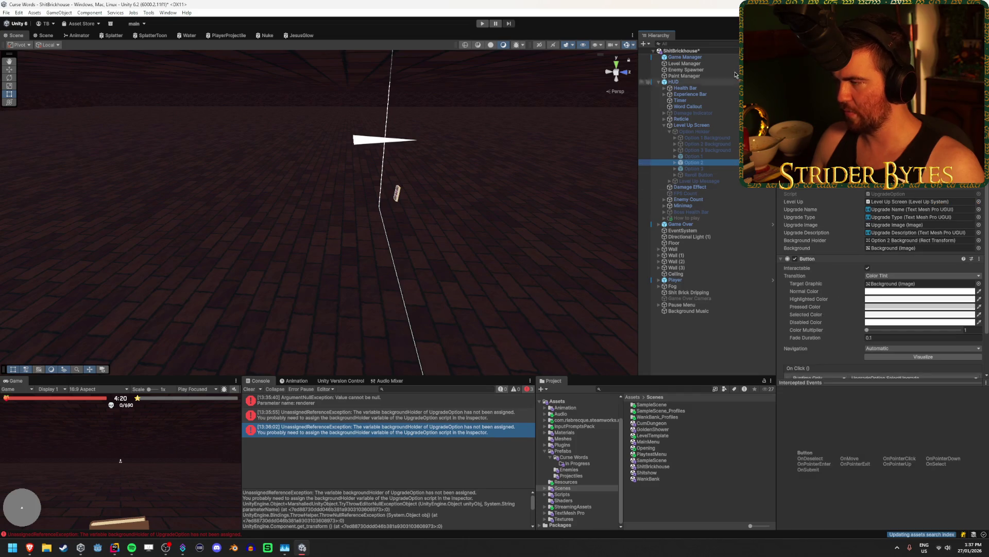
click(247, 389)
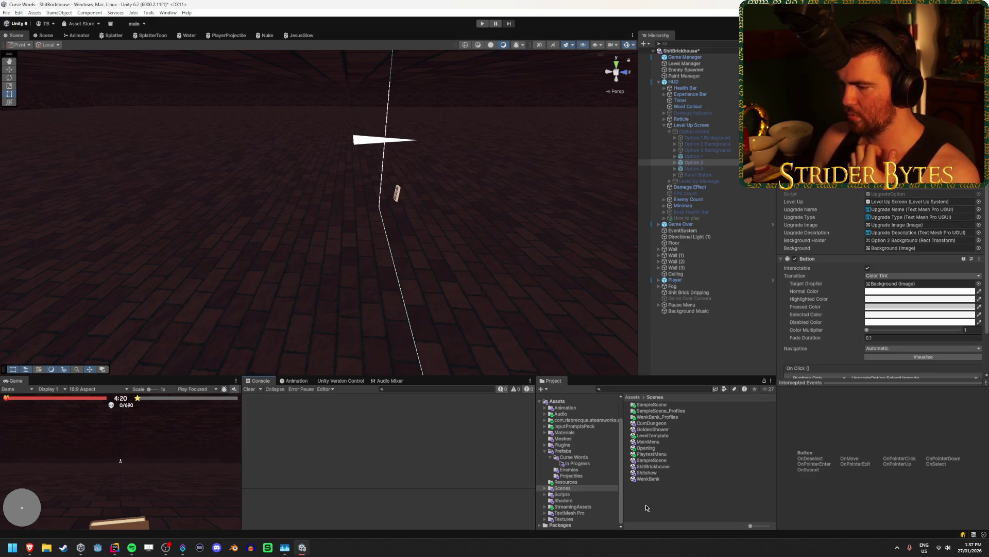
double_click(656, 474)
Save ShitBrickhouse, then playtest Shitshow, typing 'shit' and picking HOLY at level-up
click(479, 292)
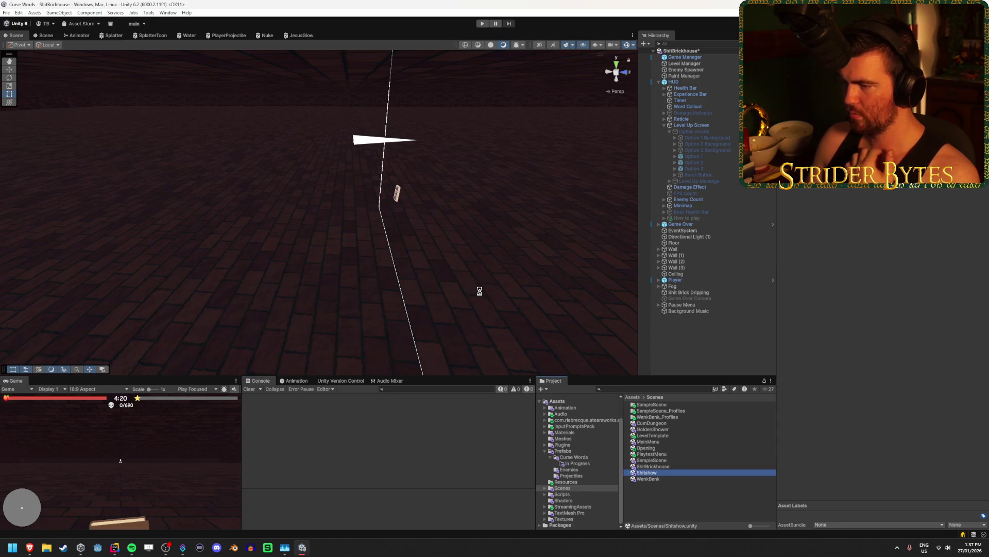
click(479, 23)
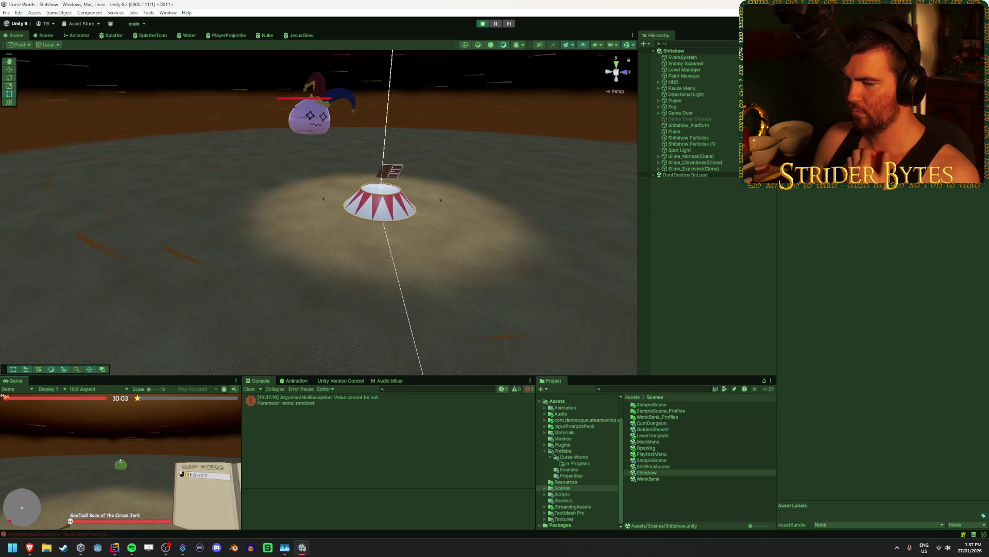
text(new shit)
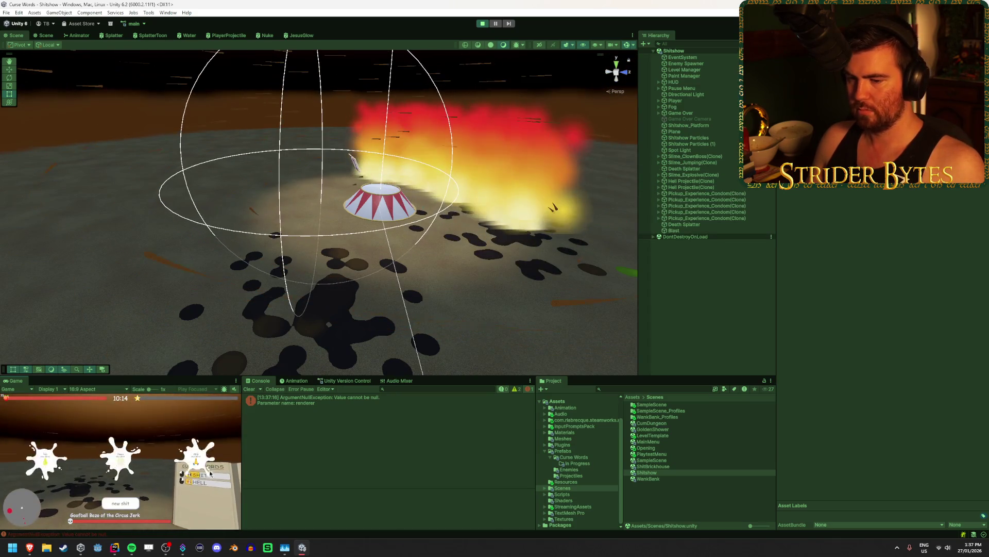
click(193, 454)
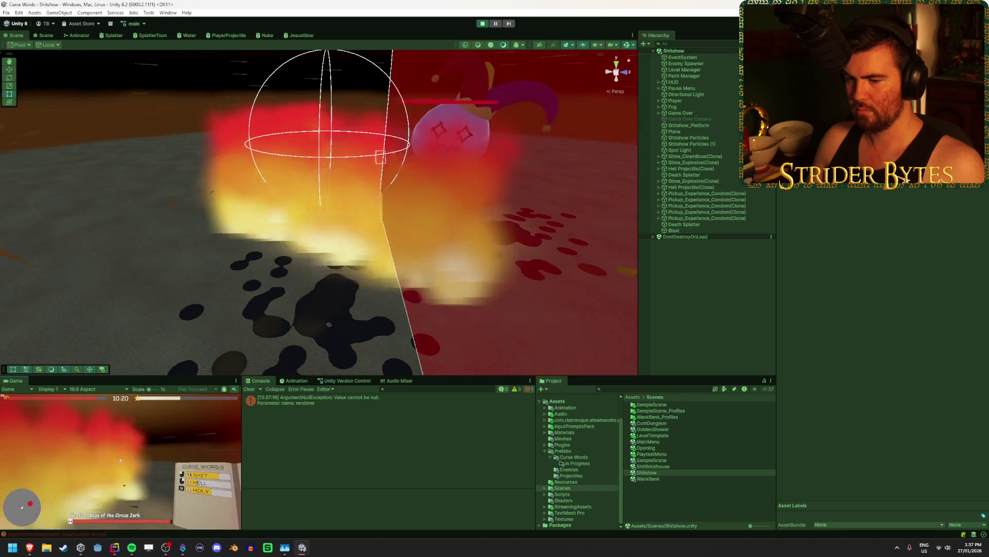
click(482, 23)
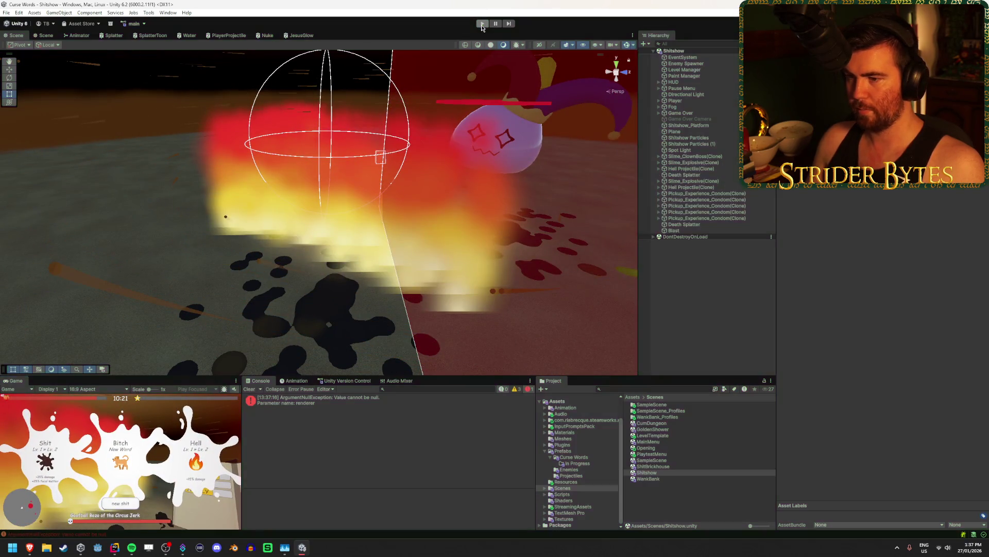
click(730, 221)
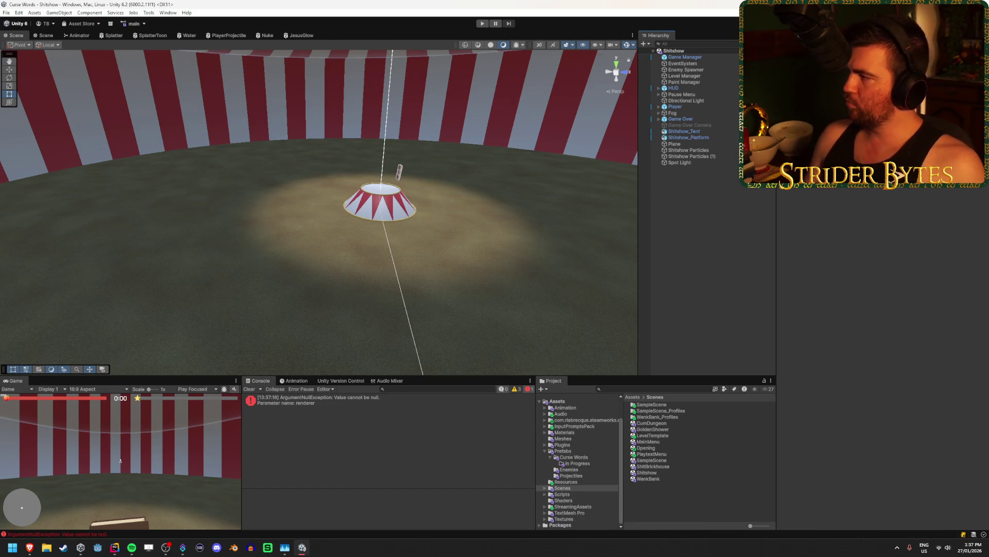
Clear the console and inspect the Player and Level Manager objects
click(249, 388)
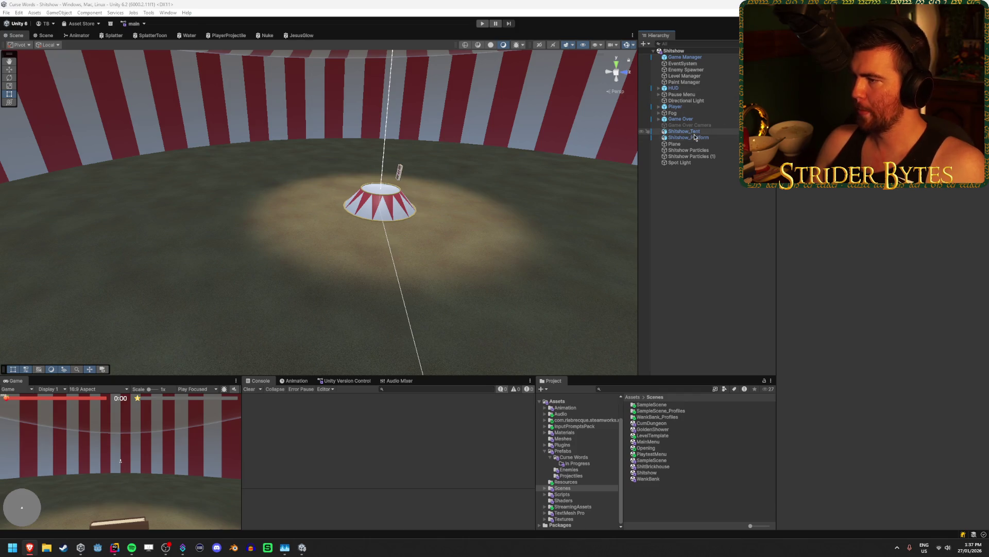
click(713, 107)
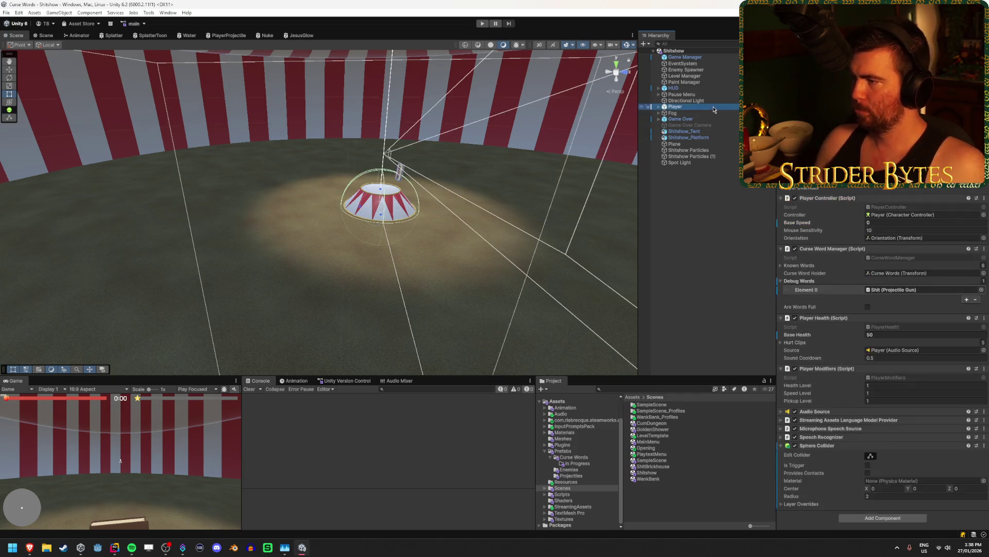
click(706, 76)
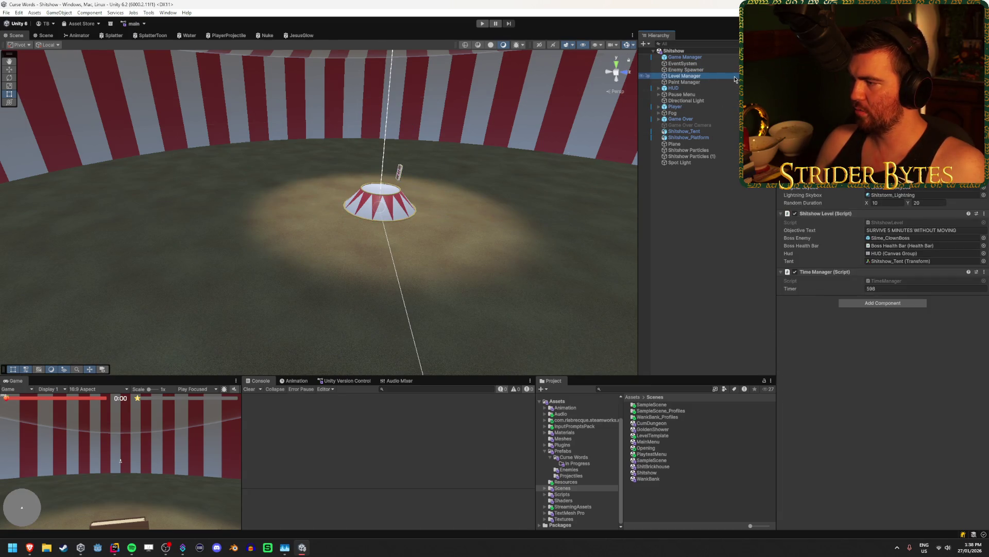
Change the Level Manager's Time Manager Timer from 598 to 0
click(885, 288)
text(0)
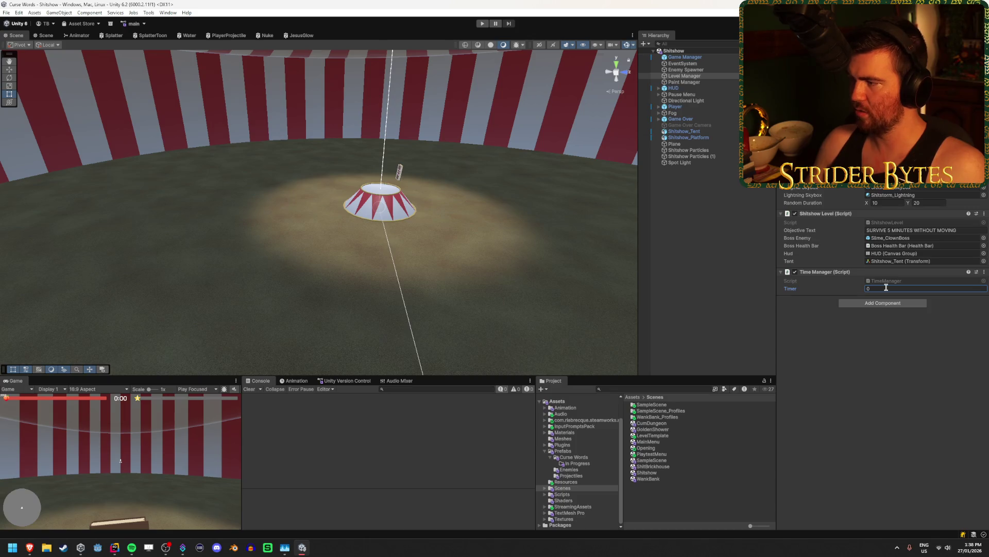
click(713, 204)
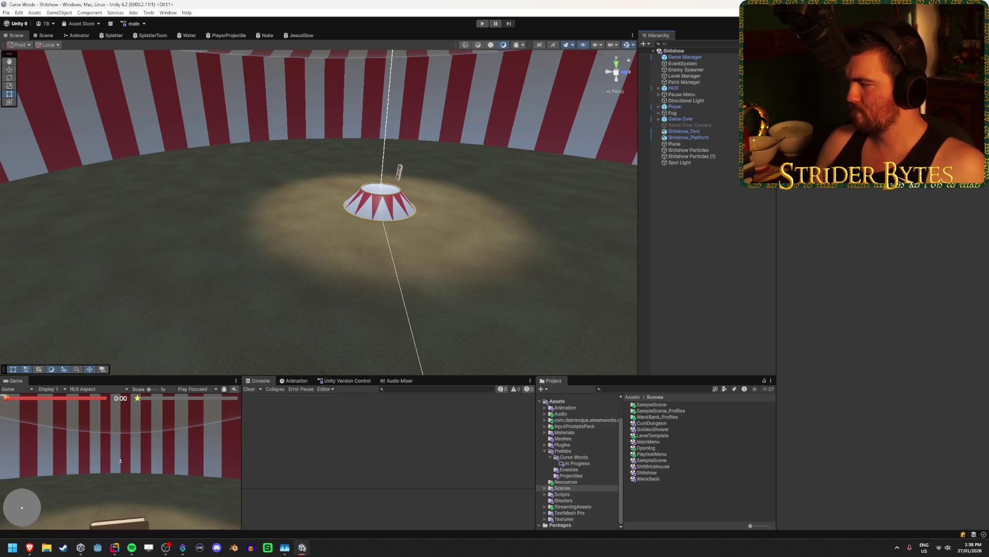
key(alt+Tab)
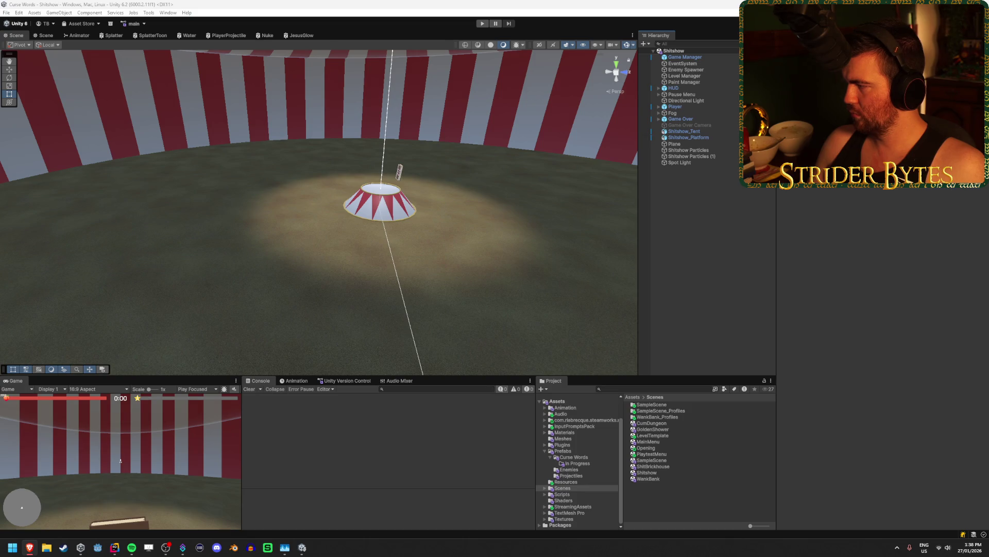
Set Projectile Lifetime to 10 in Curse Words > Wanker's projectile prefab, then exit Prefab Mode
click(573, 457)
scroll(645, 510, down, 3)
click(644, 518)
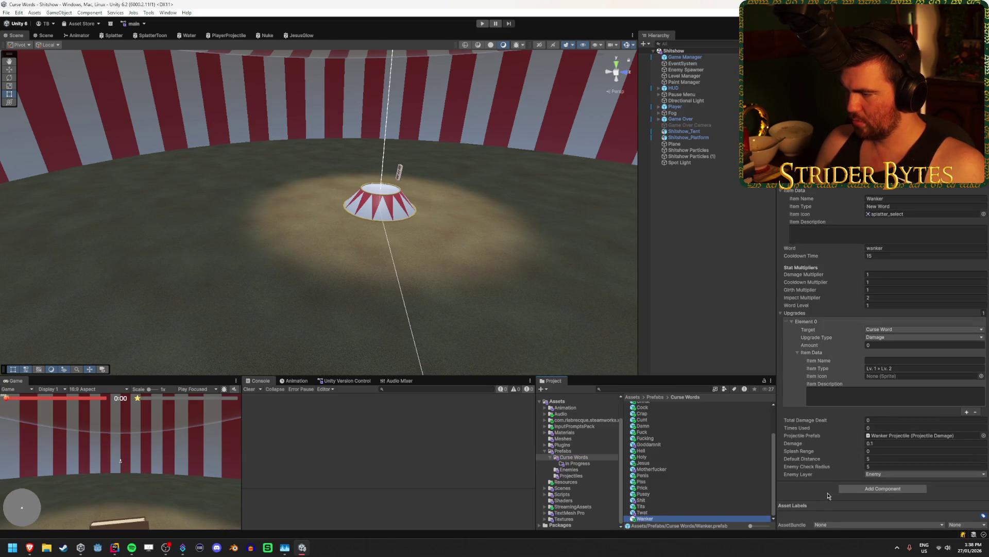
double_click(907, 436)
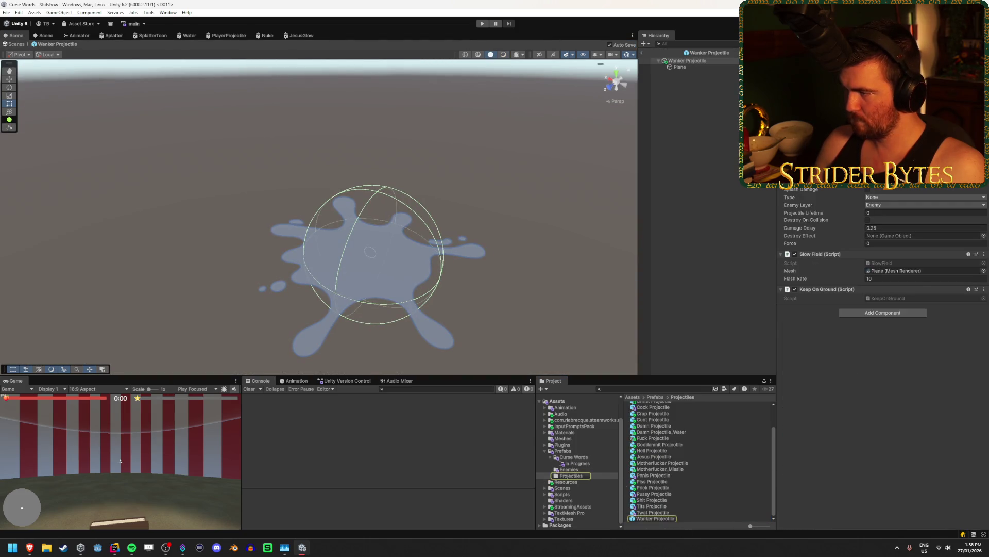
click(884, 211)
text(10)
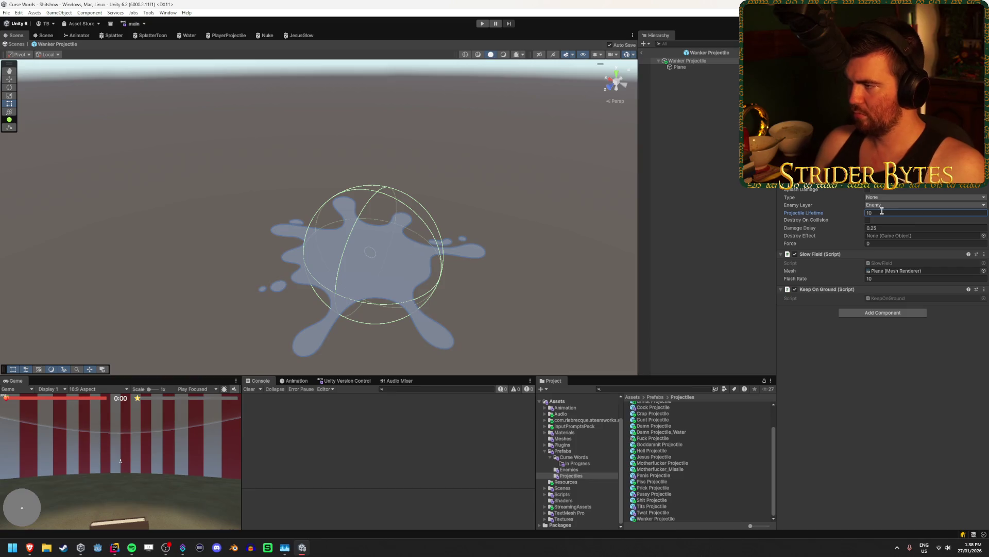
click(642, 54)
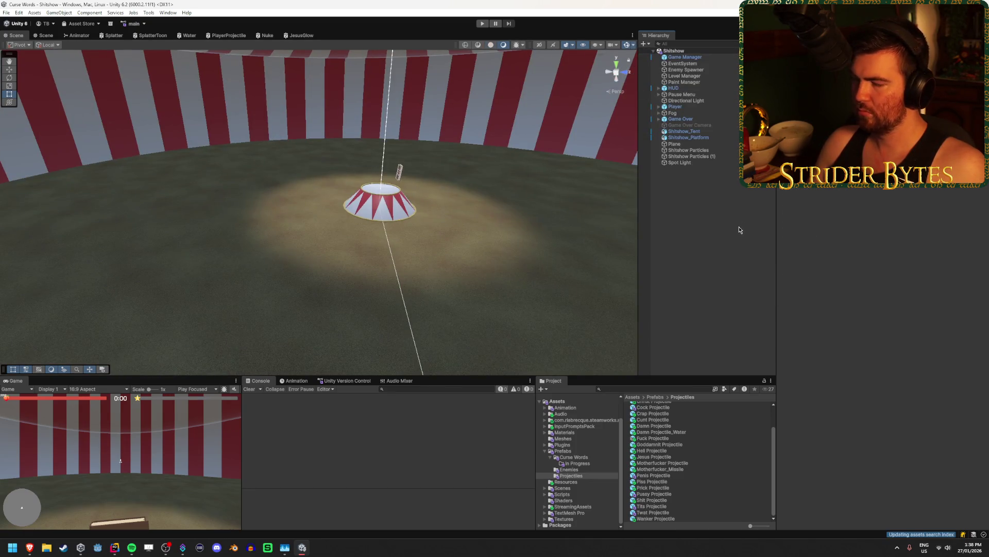
Briefly playtest Shitshow to the DICKTIONARY title screen, then select the Pause Menu object
click(29, 548)
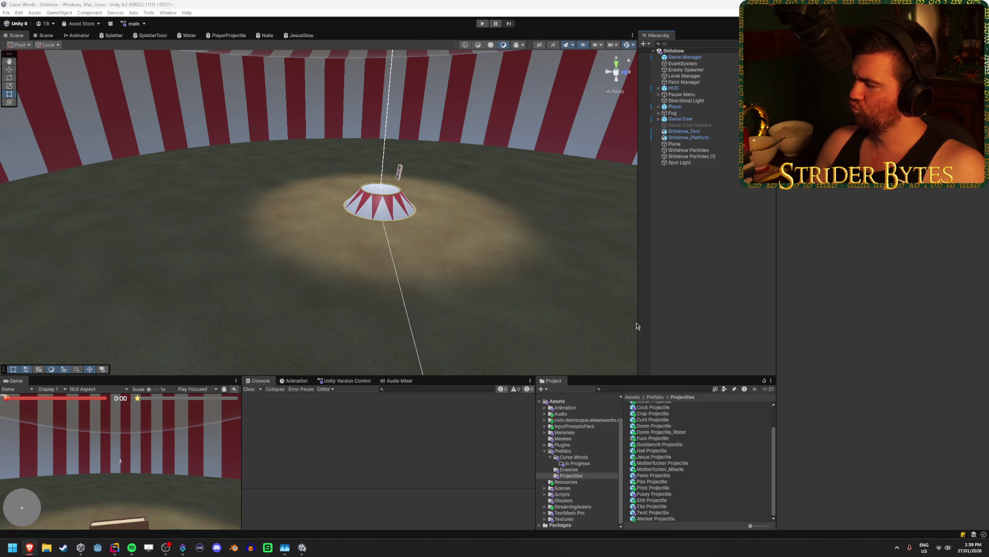
click(481, 26)
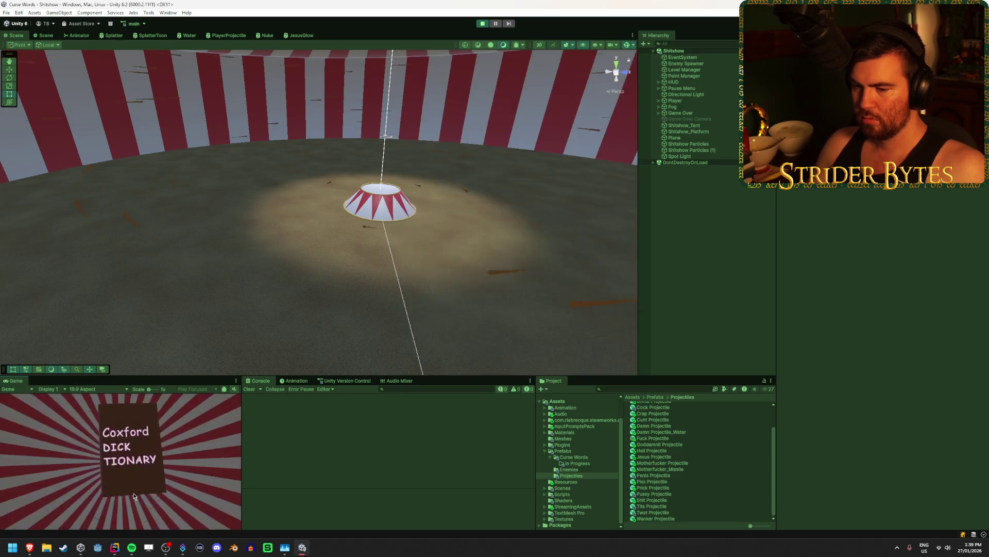
click(482, 24)
click(717, 95)
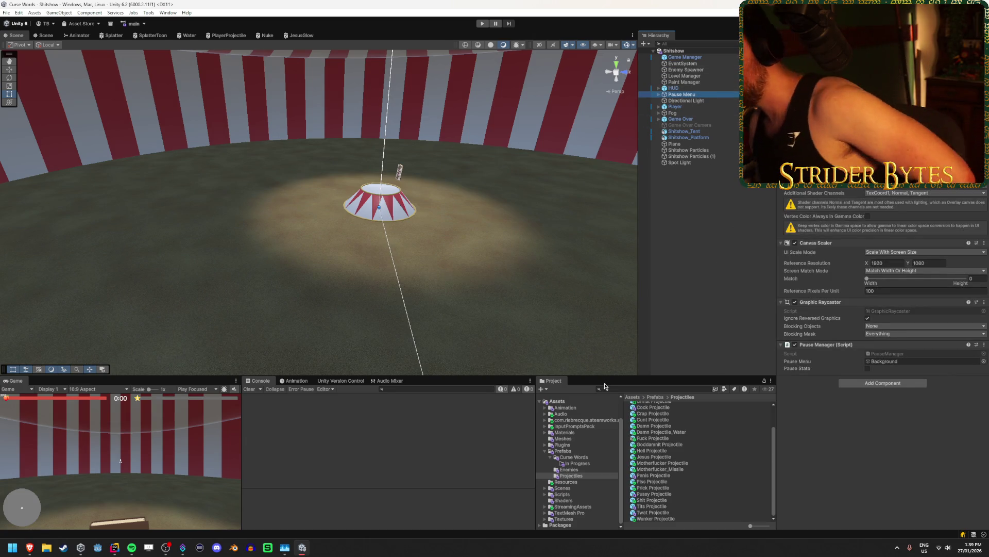
Open the ShitBrickhouse scene, run a quick playtest, and select its Pause Menu object
click(562, 487)
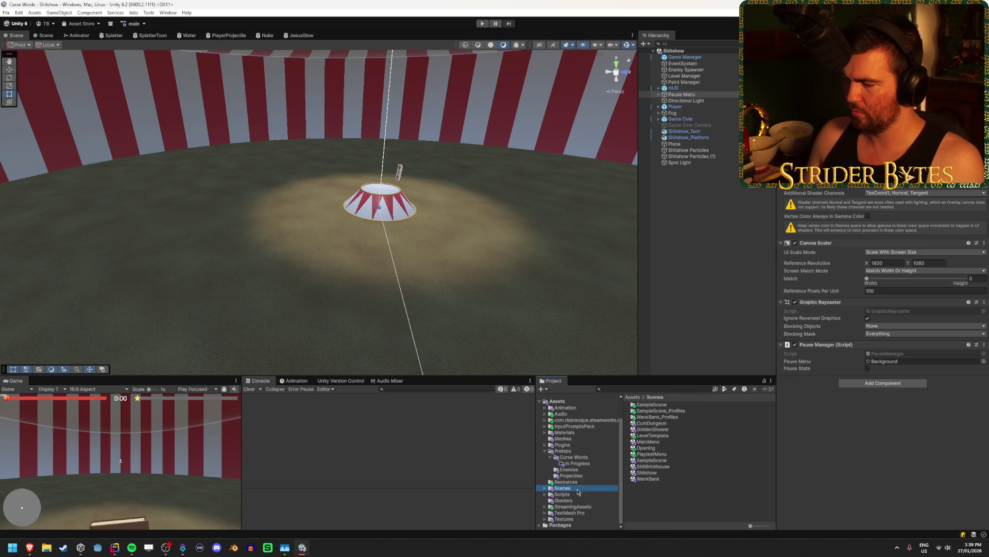
double_click(653, 466)
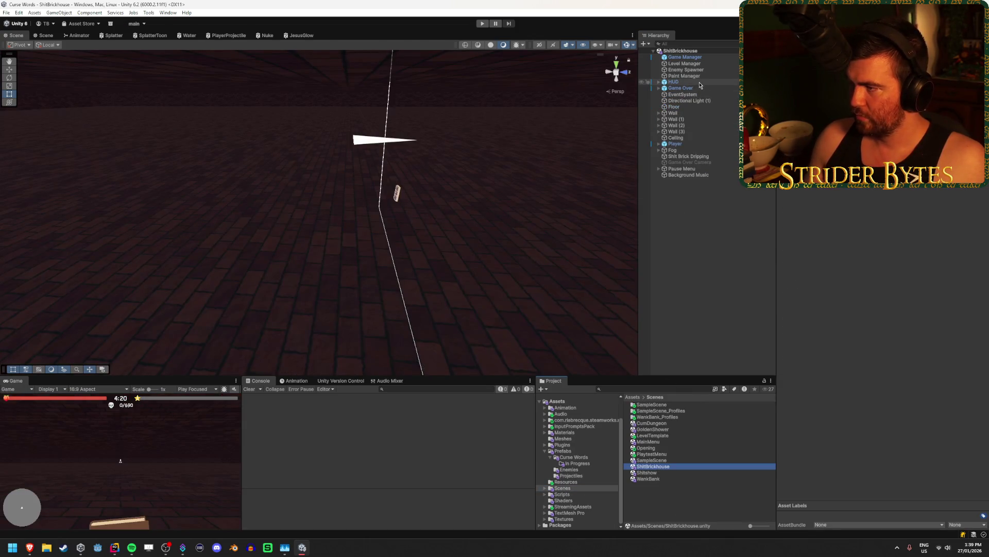
click(692, 169)
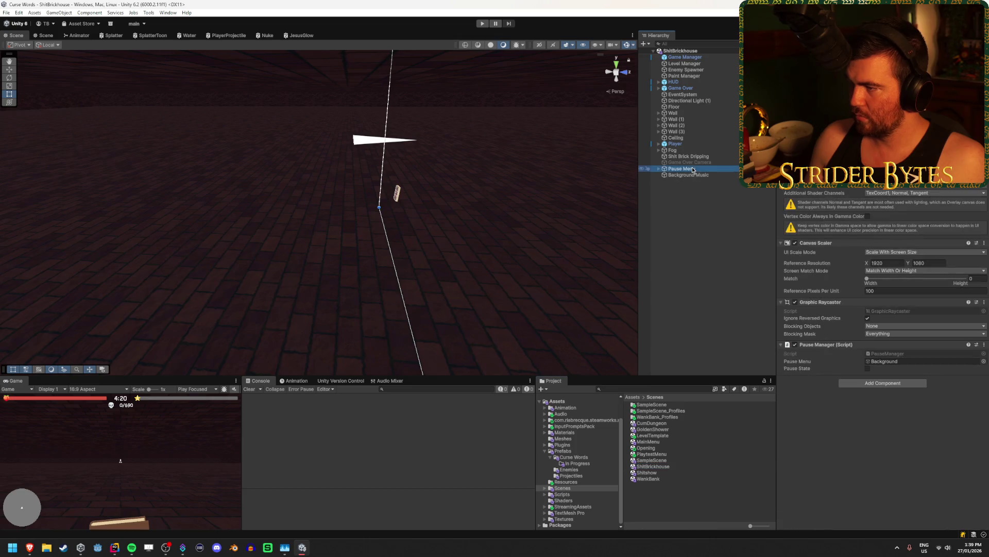
click(482, 24)
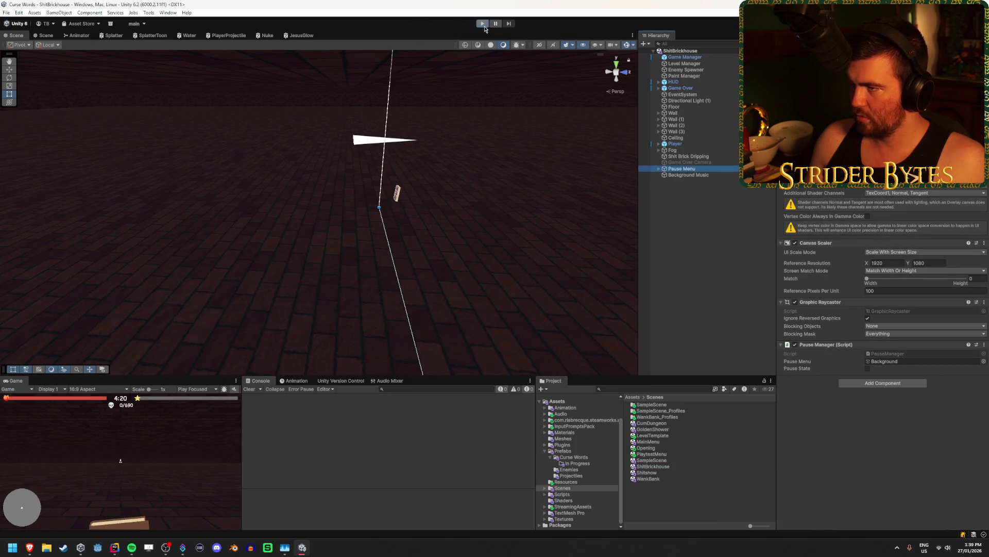
click(483, 24)
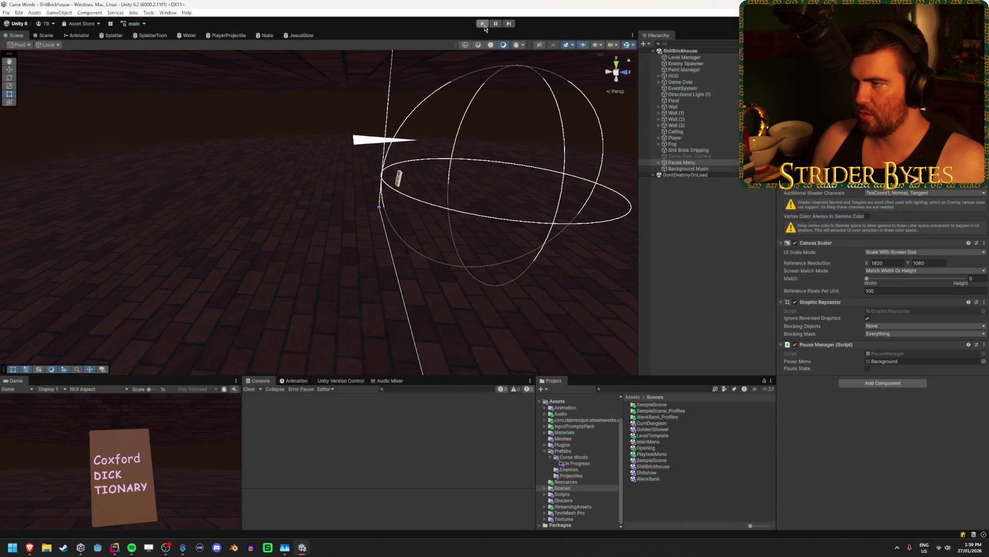
click(710, 169)
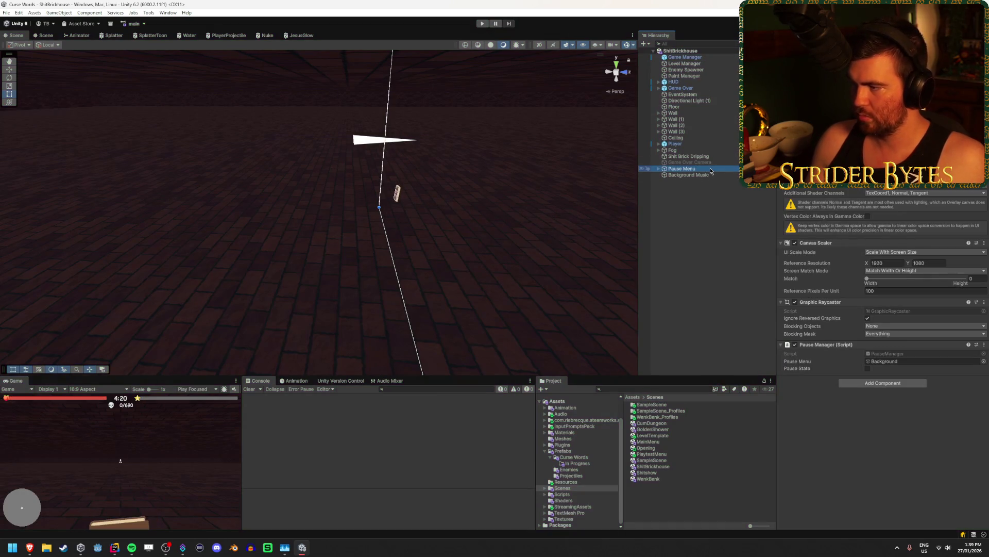
right_click(710, 171)
click(670, 248)
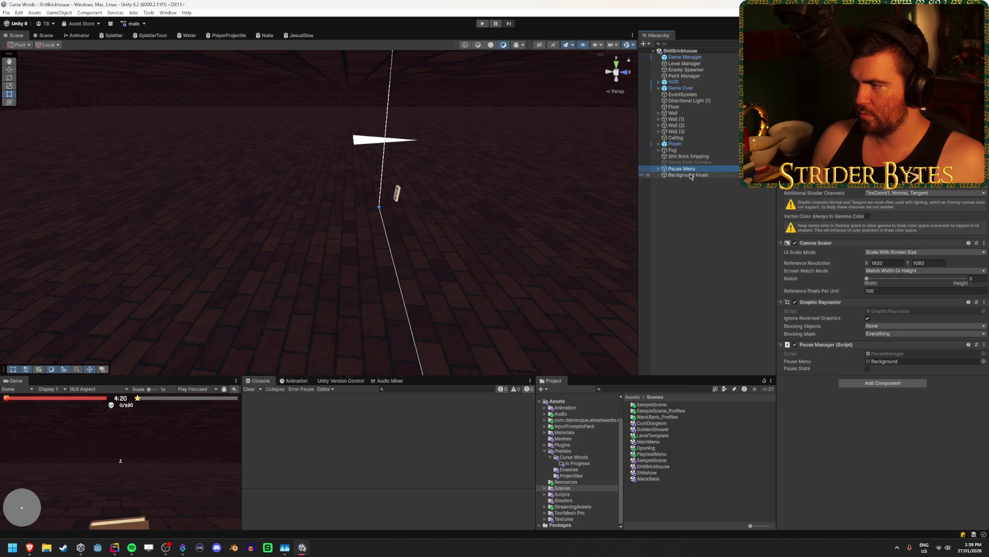
Save Pause Menu as a prefab in Prefabs, then open WankBank, accepting the save prompt
click(559, 451)
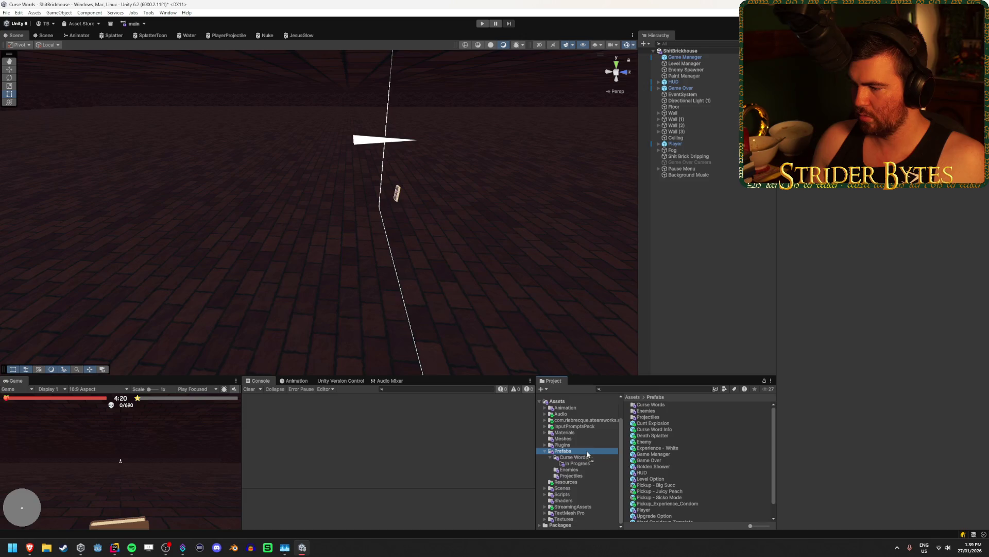
drag(588, 455, 588, 453)
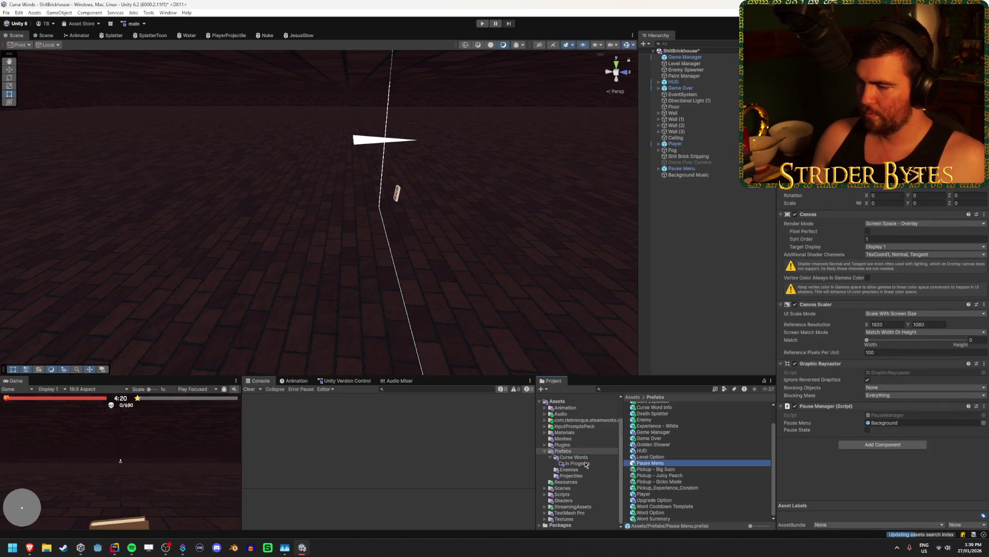
click(562, 488)
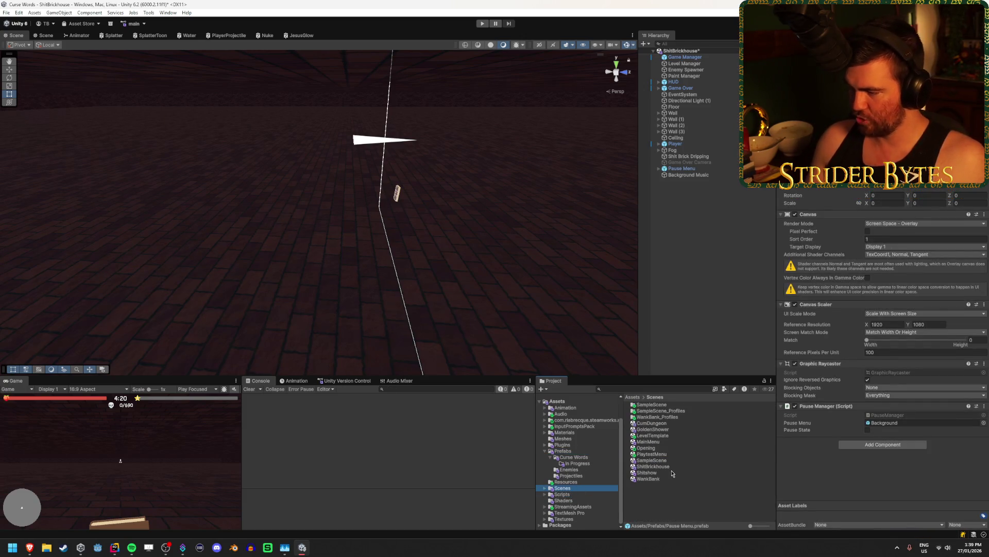
double_click(649, 479)
click(505, 290)
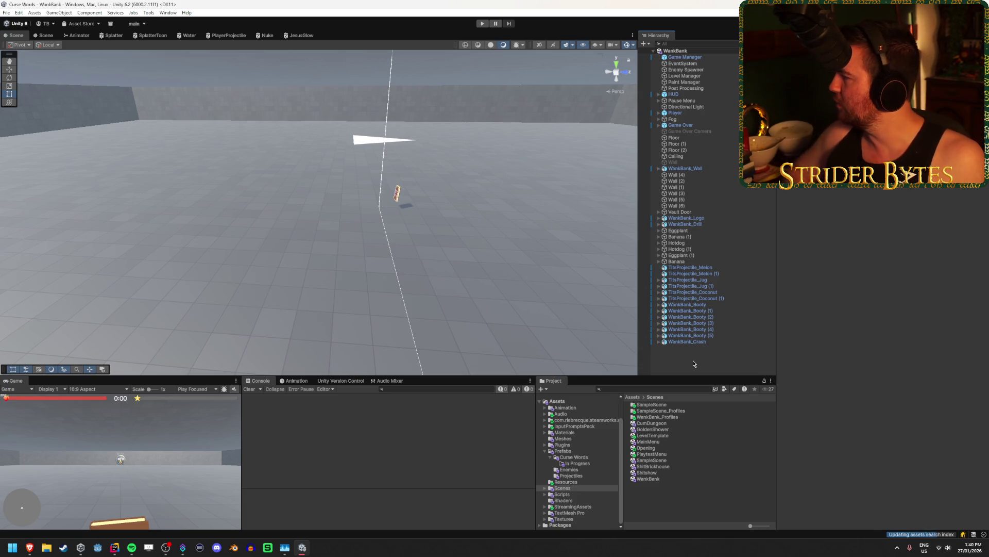
Drag a Pause Menu prefab instance from Prefabs into the WankBank hierarchy
key(alt+Tab)
key(alt+Tab)
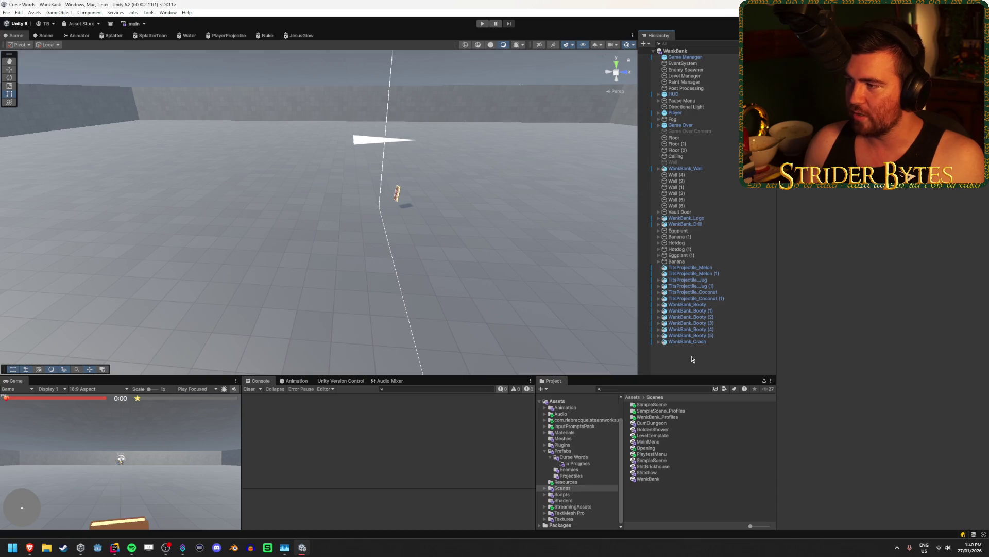
click(676, 113)
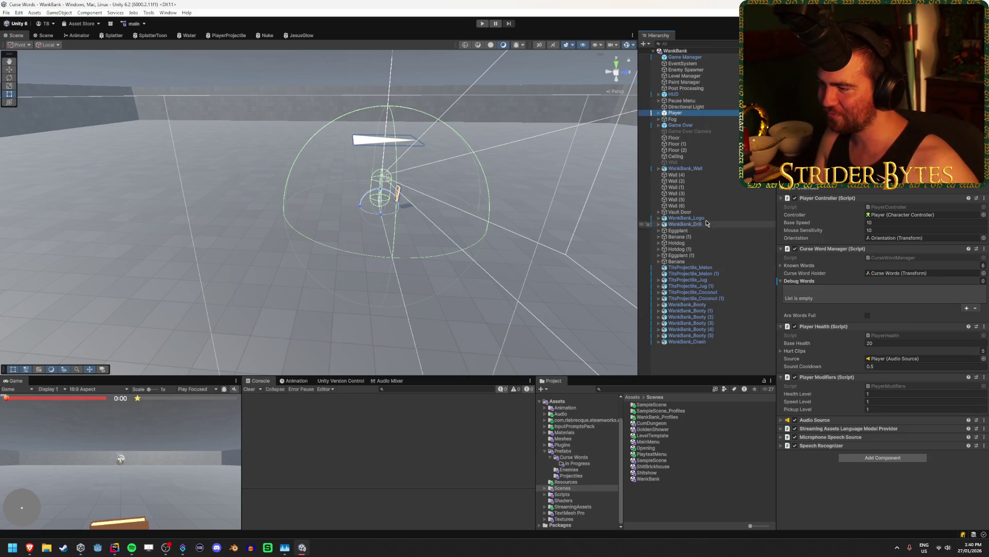
click(698, 101)
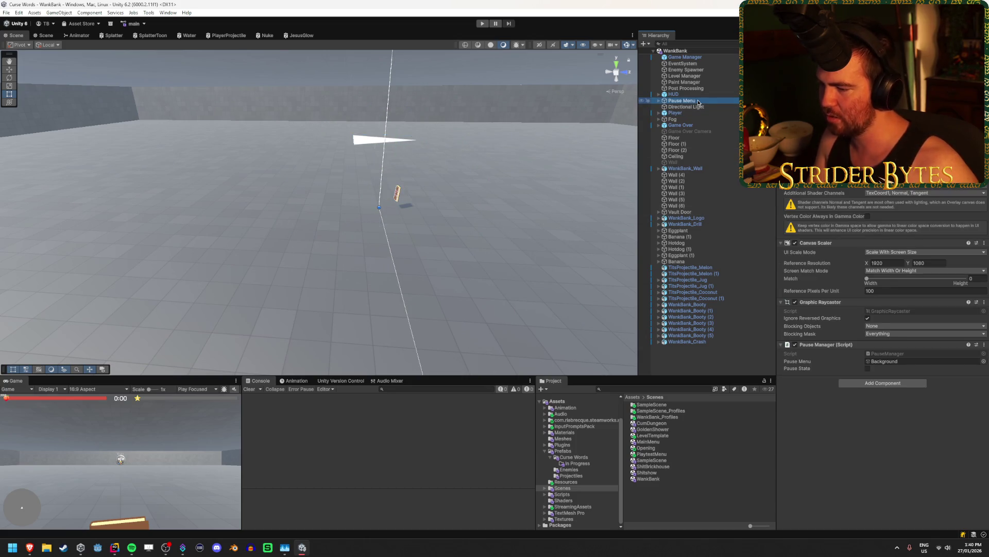
click(572, 457)
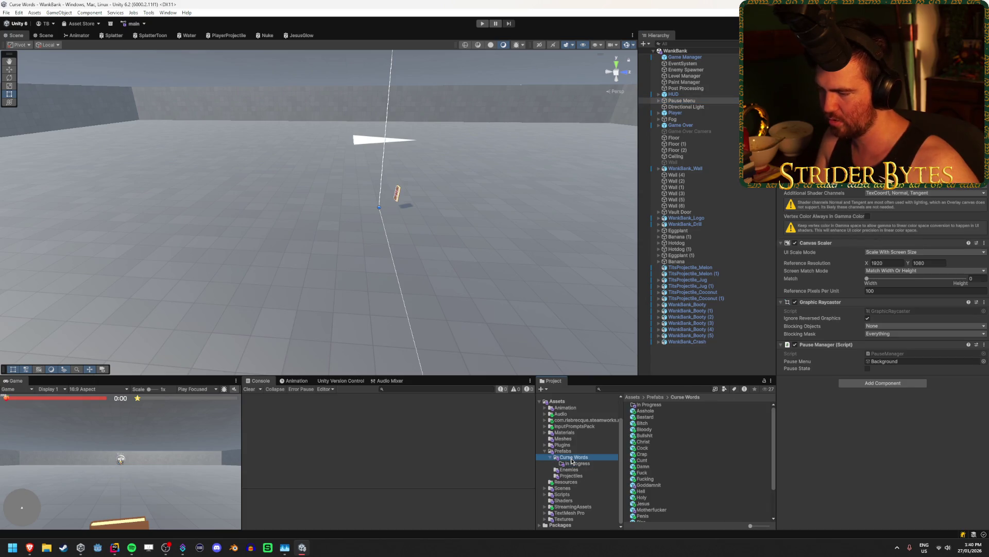
click(567, 488)
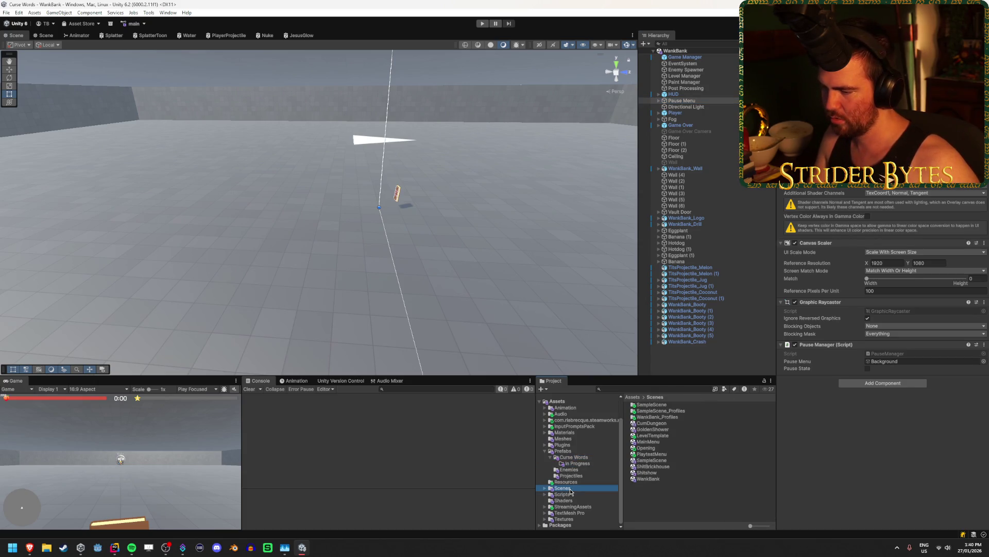
click(569, 451)
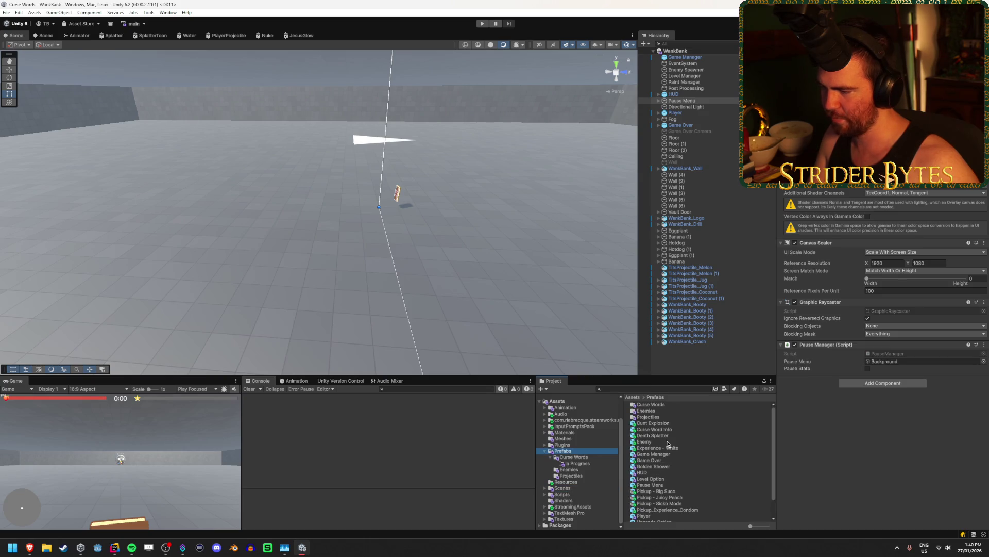
scroll(661, 490, down, 3)
drag(651, 462, 690, 107)
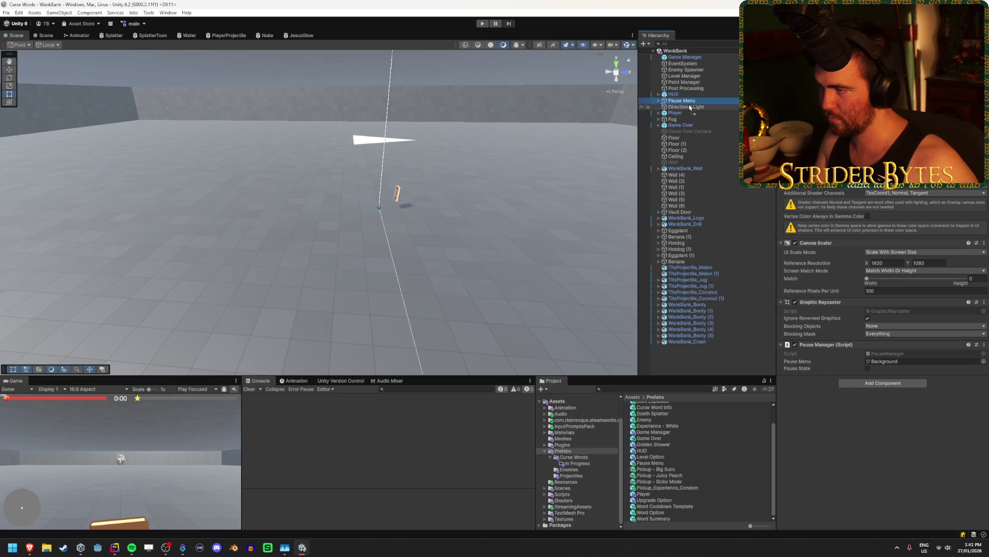
Delete WankBank's old Pause Menu, rename Pause Menu (1) to Pause Menu, and save
click(684, 63)
key(Up)
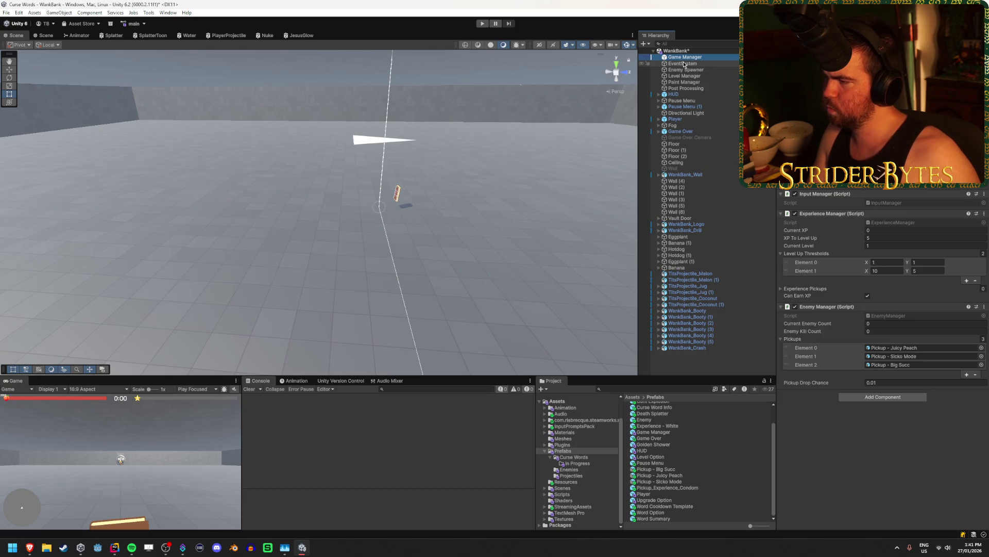
key(Down)
key(Down)
key(Down)
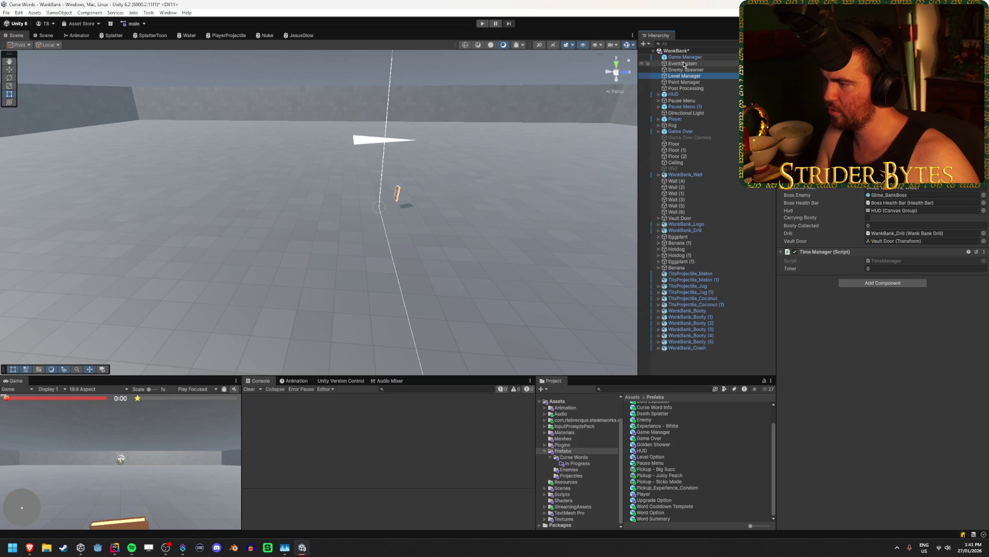
key(Down)
key(Down)
key(Down)
key(Delete)
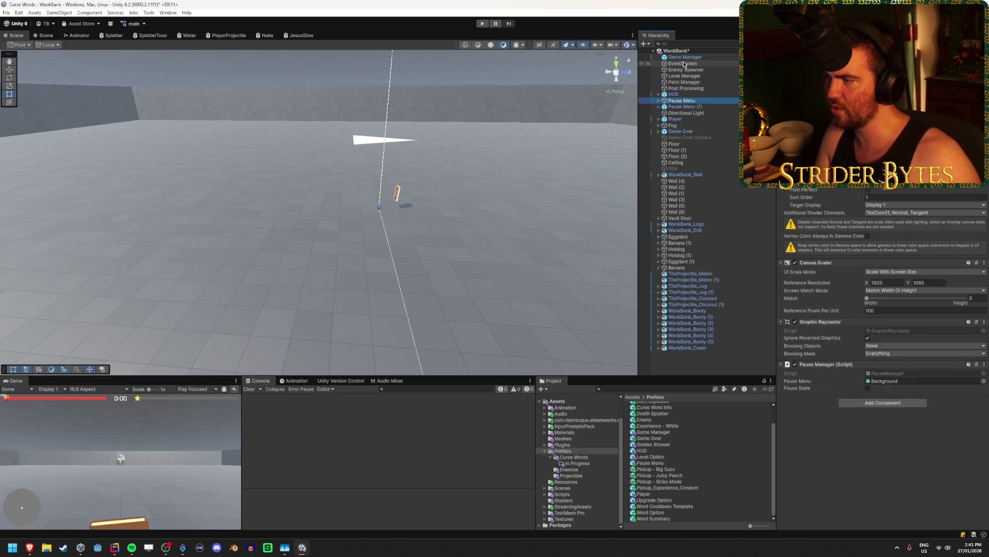
click(694, 100)
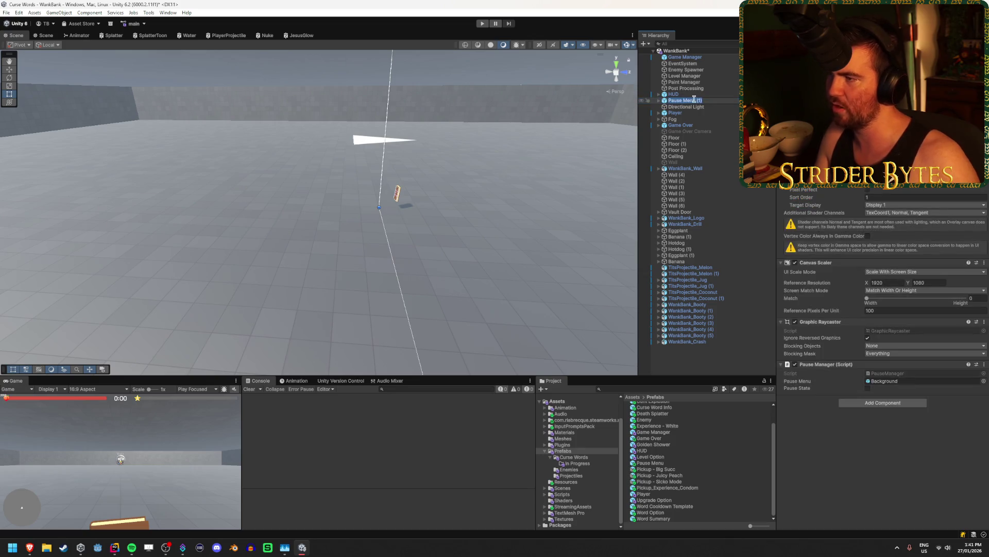
click(694, 100)
key(ctrl+s)
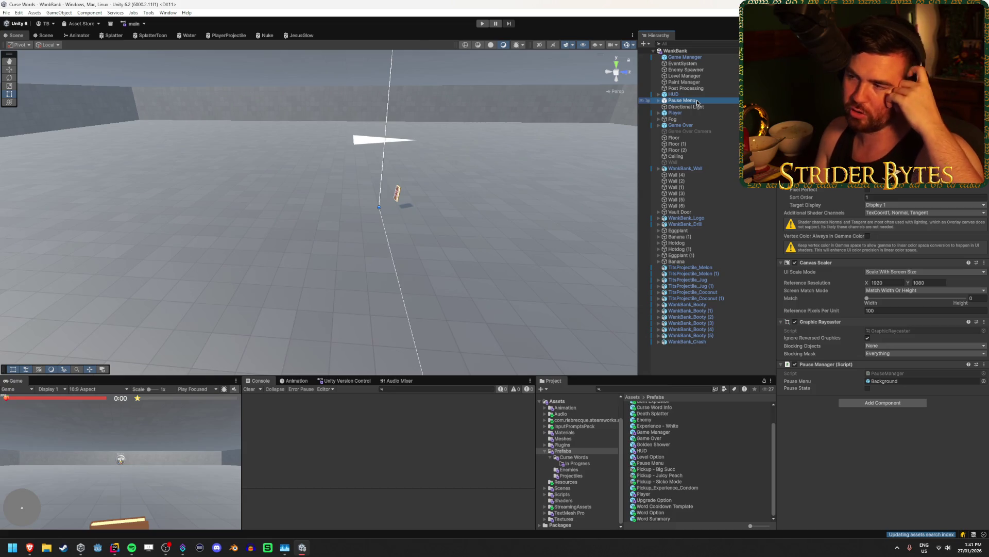
click(715, 361)
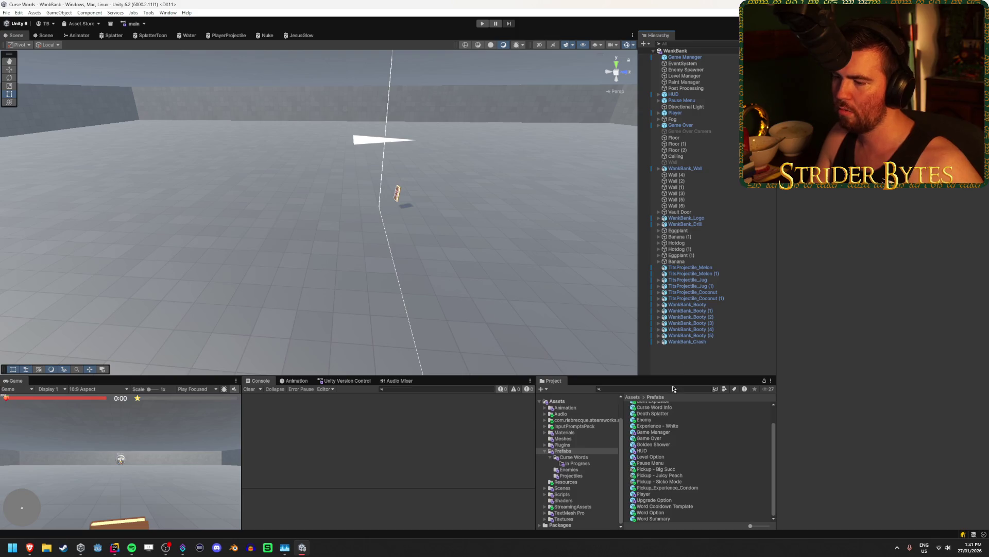
List the Scenes folder and select the WankBank scene file
click(563, 488)
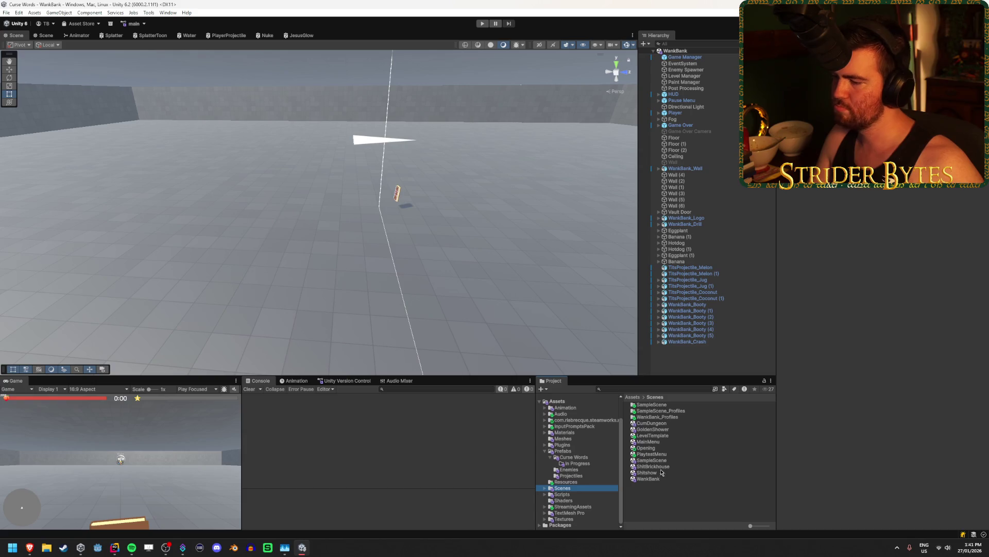
click(656, 496)
click(648, 479)
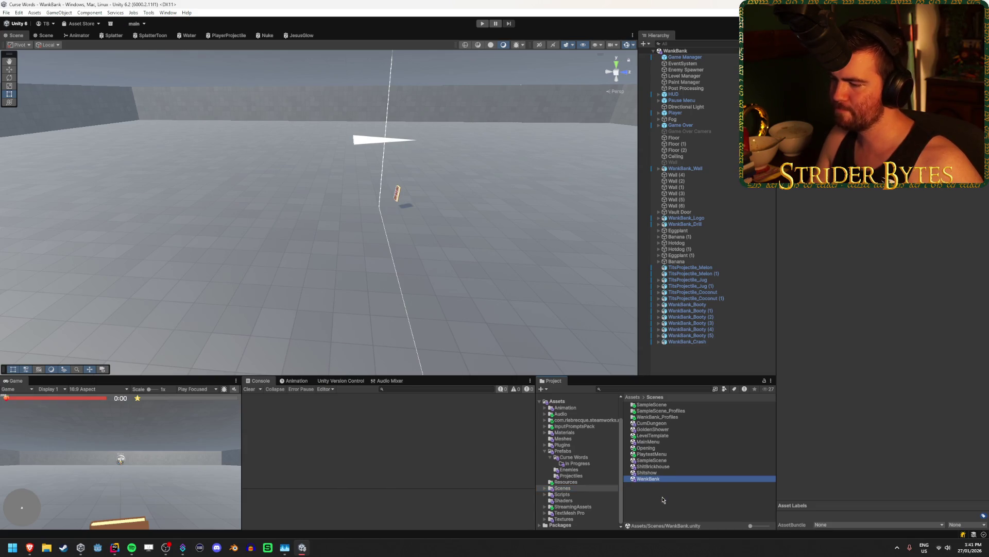
click(663, 500)
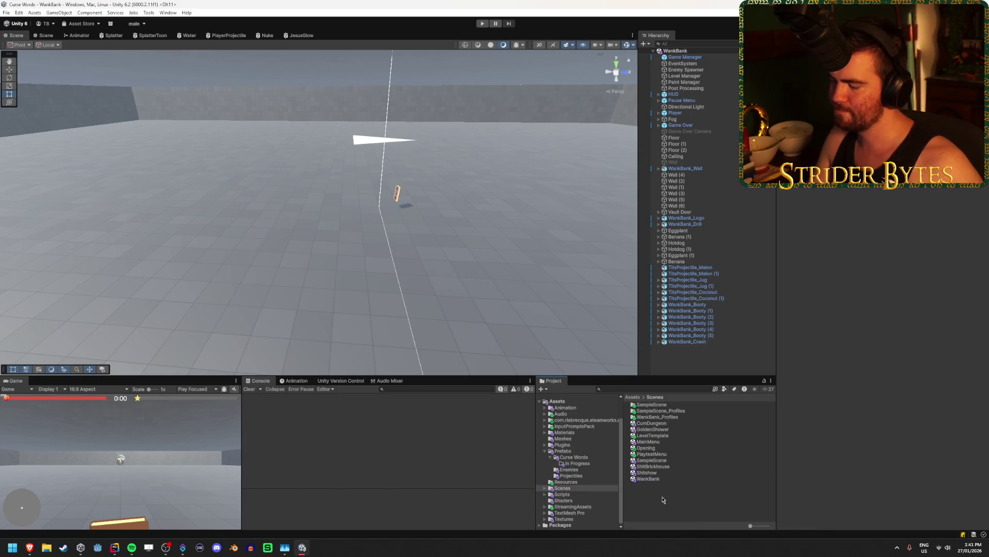
In the Shitshow scene, replace the old Pause Menu with the Pause Menu prefab
double_click(647, 473)
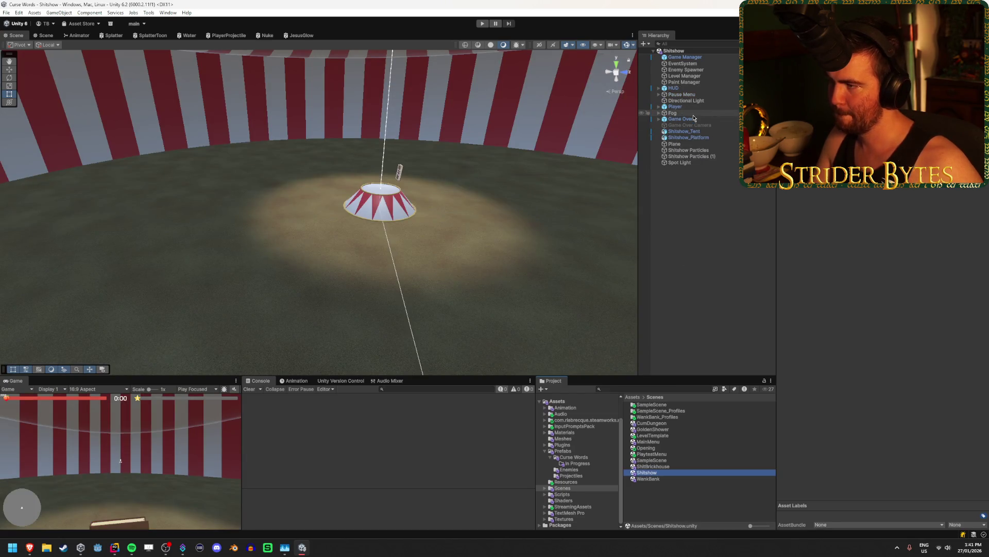
click(681, 94)
key(Delete)
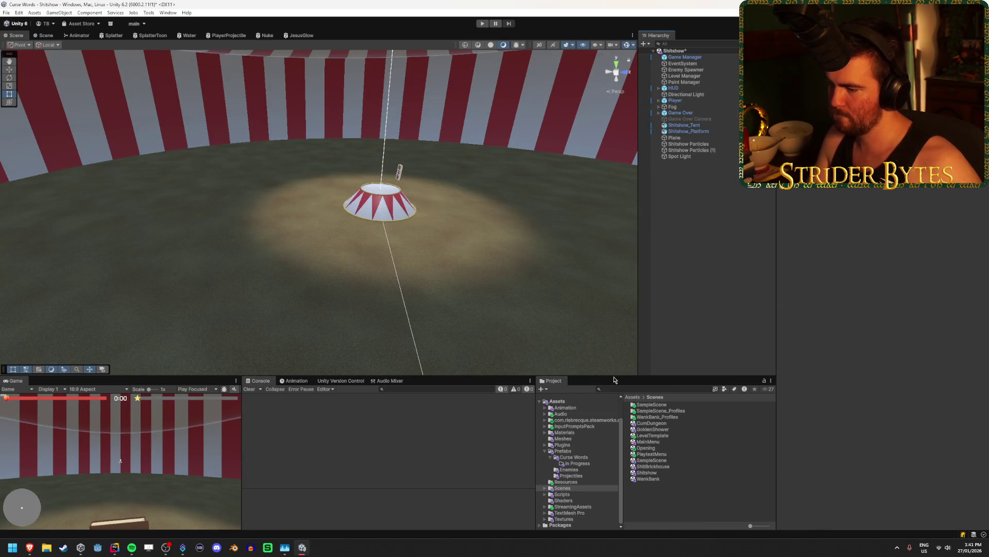
click(567, 451)
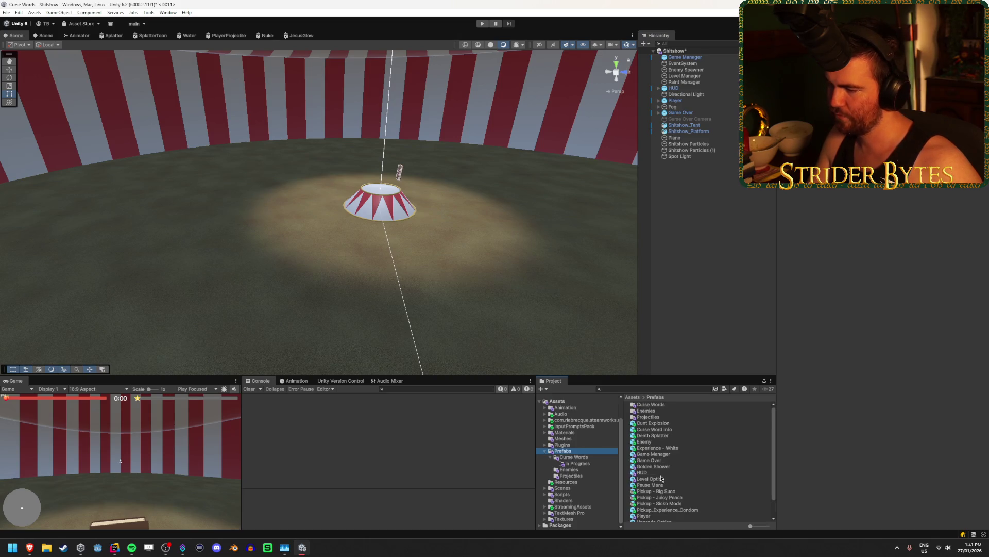
scroll(661, 478, down, 2)
drag(700, 137, 680, 95)
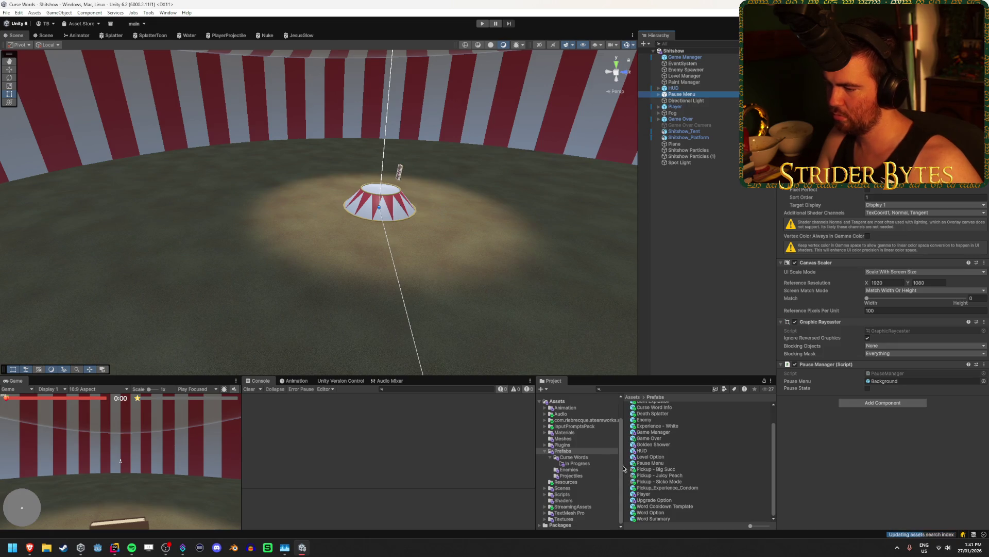
In the CumDungeon scene, replace the old Pause Menu with the Pause Menu prefab
click(562, 488)
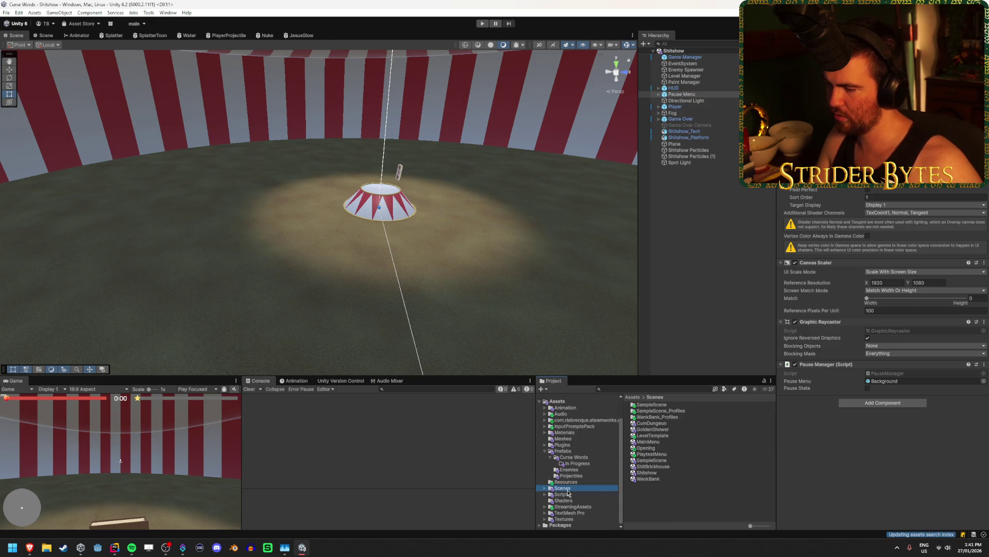
double_click(657, 424)
click(691, 169)
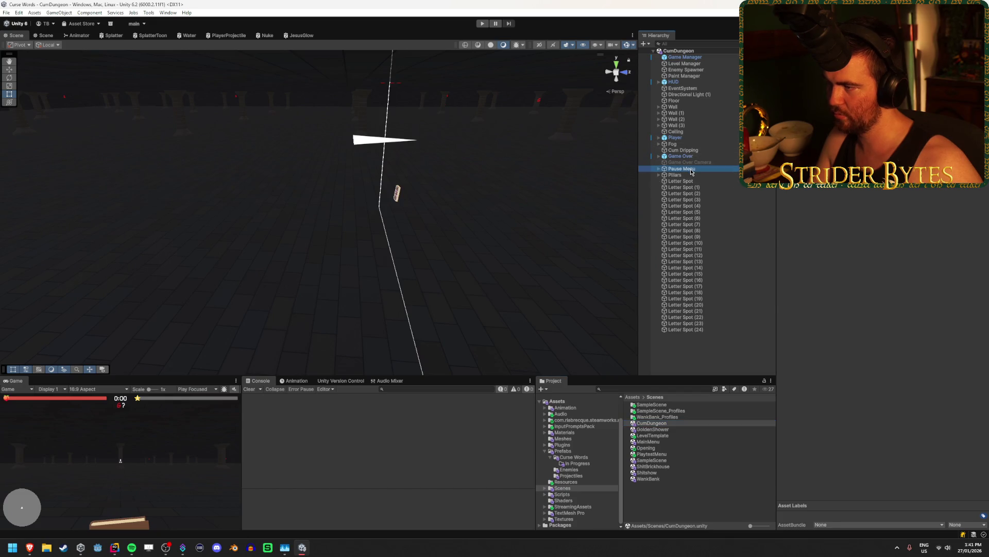
key(Delete)
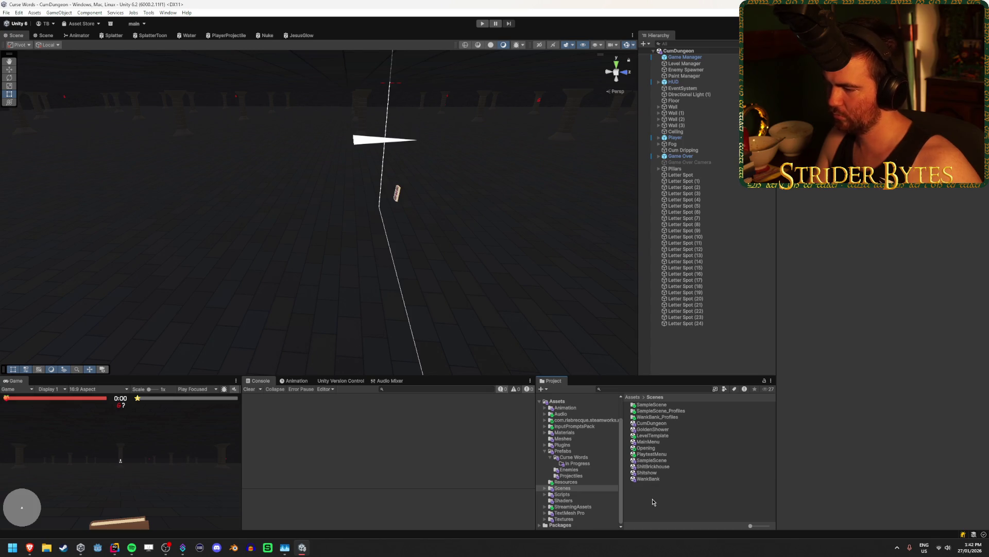
click(562, 450)
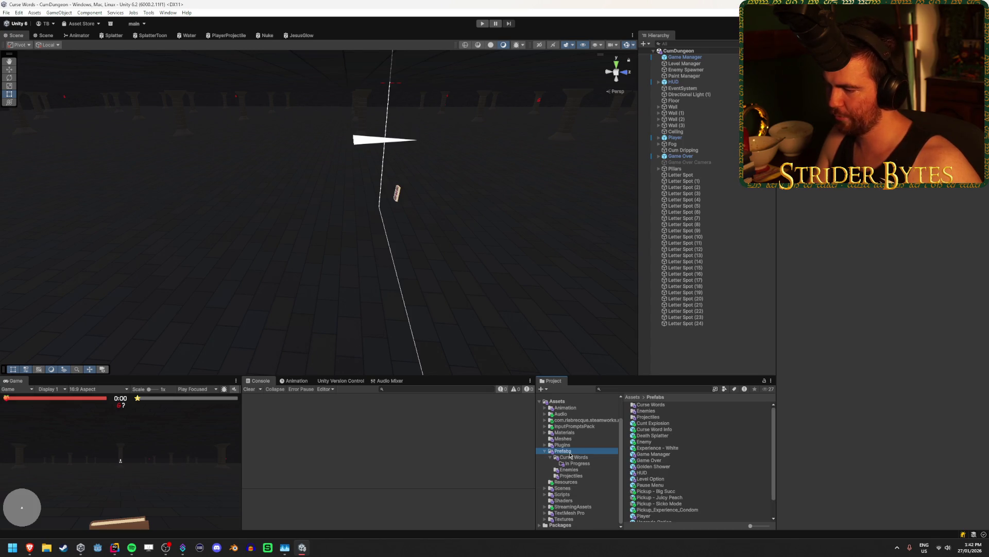
mouse_move(657, 477)
mouse_down()
mouse_move(683, 139)
mouse_move(671, 86)
mouse_up()
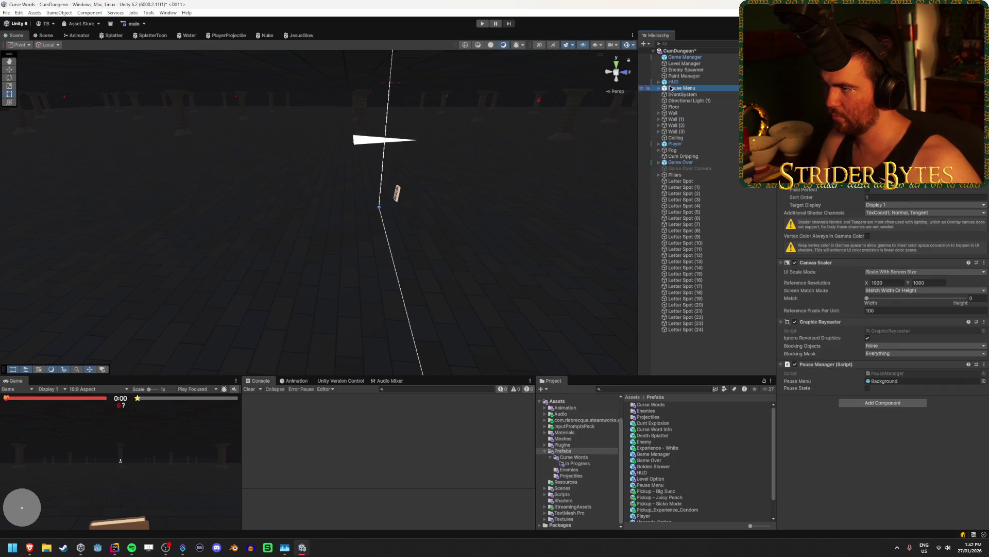
click(686, 367)
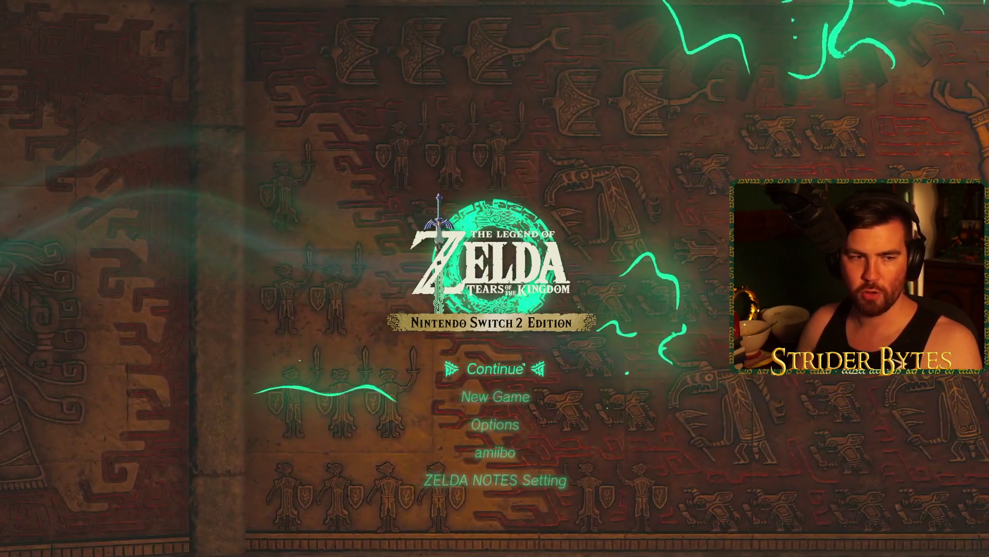
Continue and load the latest North Lomei Labyrinth save
key(Return)
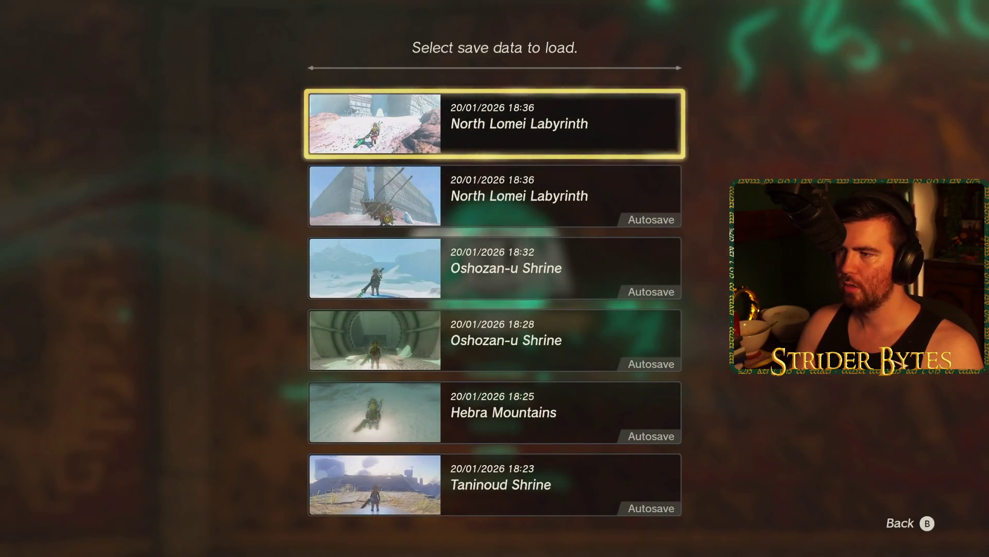
key(Return)
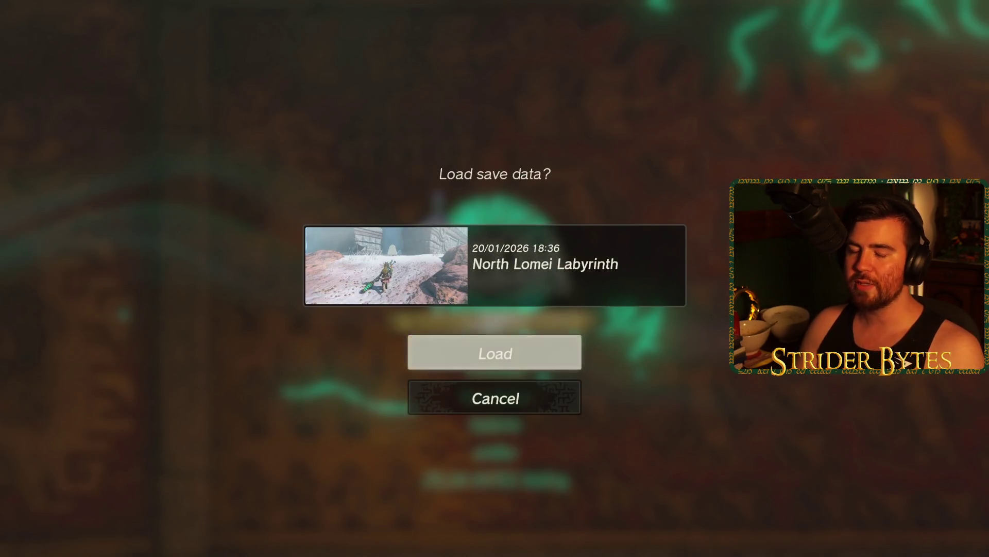
key(Return)
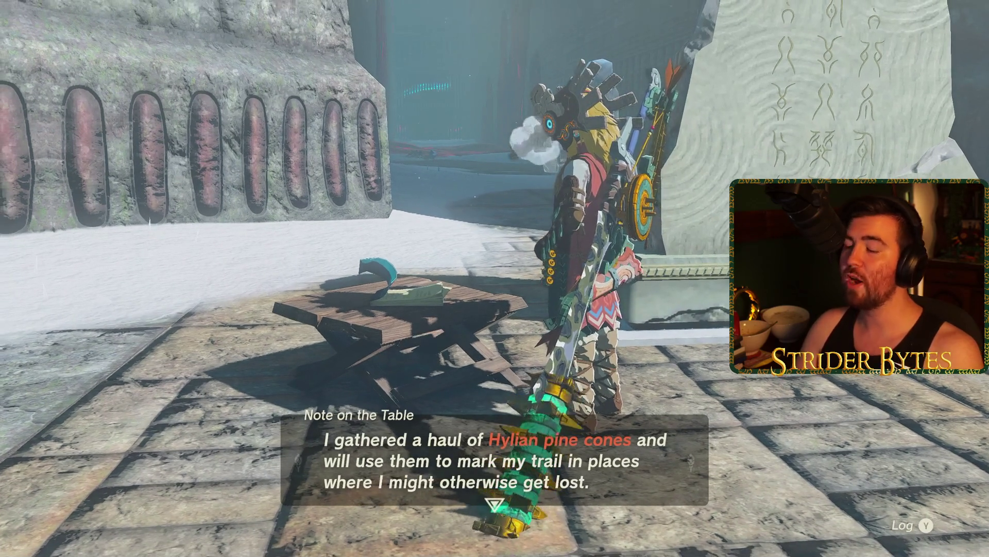
Close the note, read the stone tablet, then run through the snowy corridor and glide off the maze wall
key(Return)
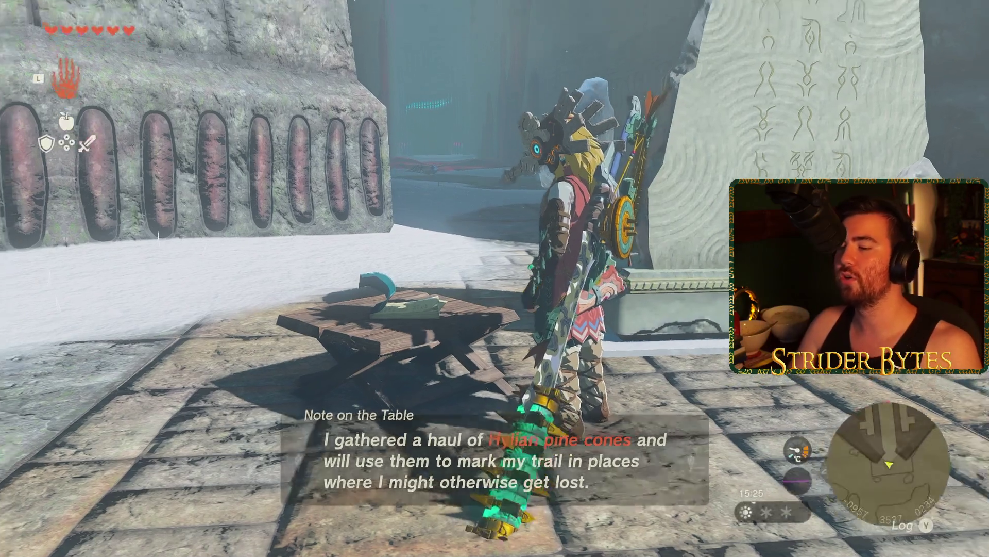
key(Return)
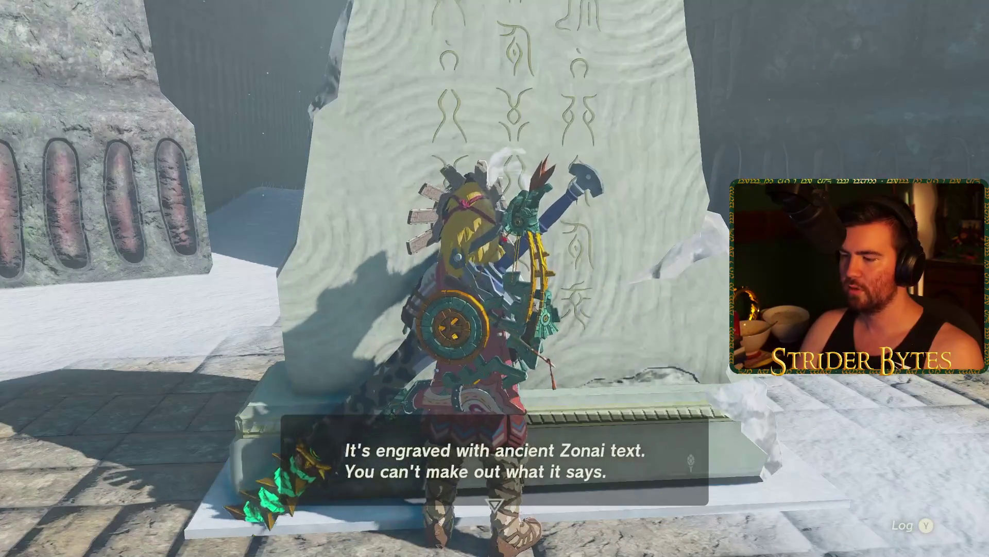
key(Return)
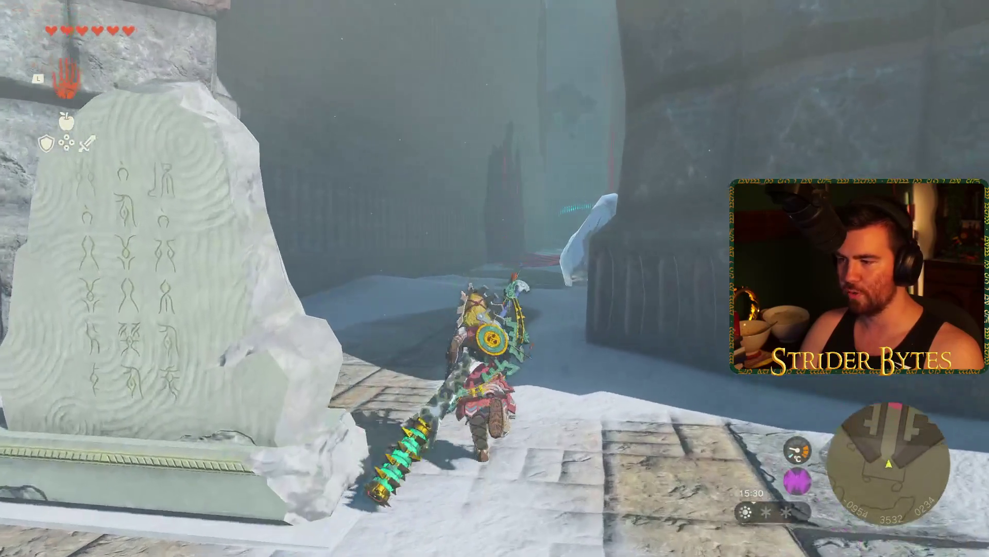
key(w)
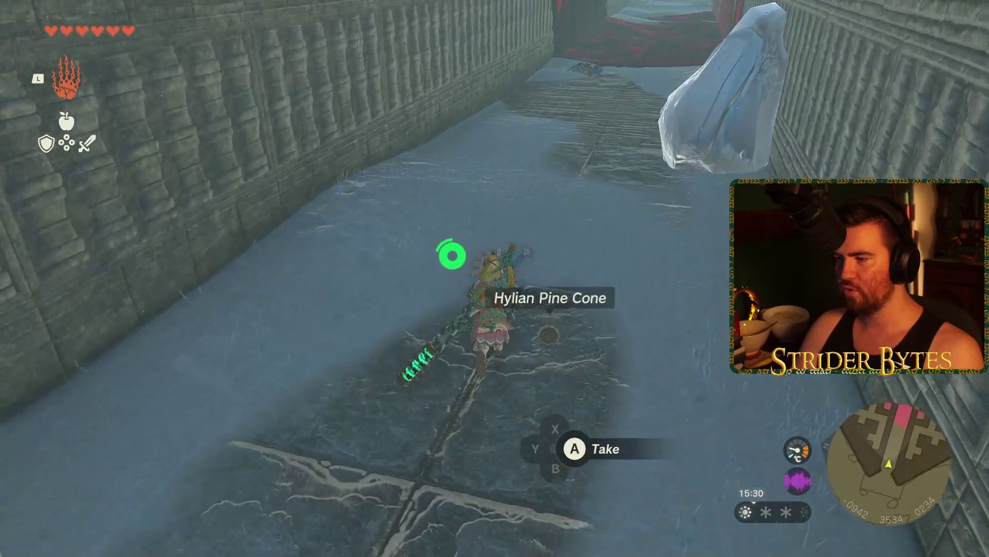
key(w)
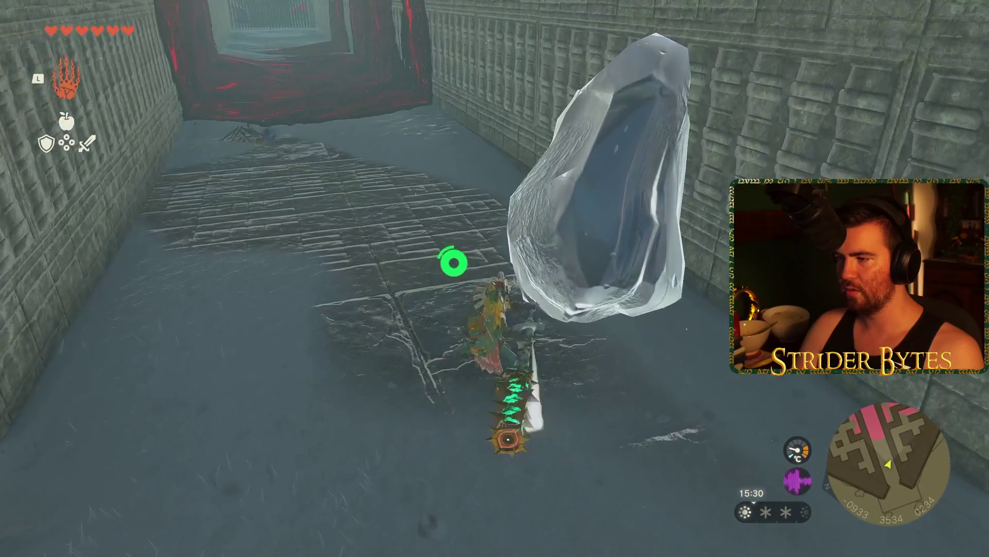
key(w)
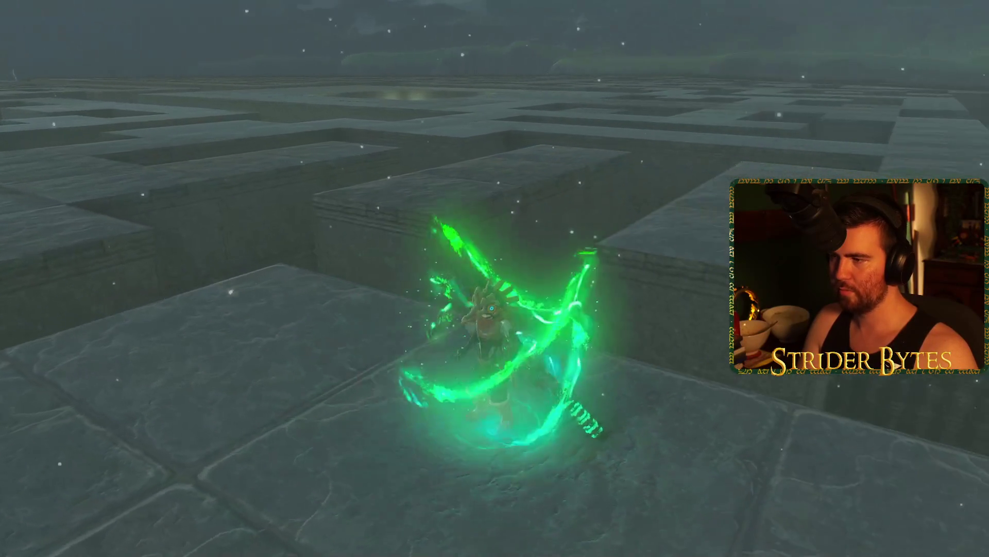
key(space)
key(space)
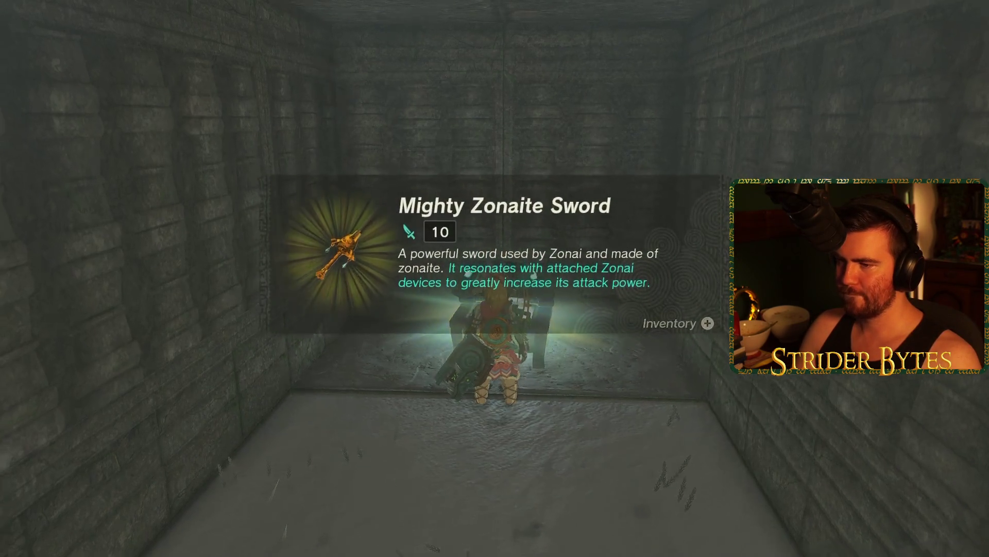
Dismiss the new sword card and equip the Mighty Zonaite Sword from the weapons inventory
key(Return)
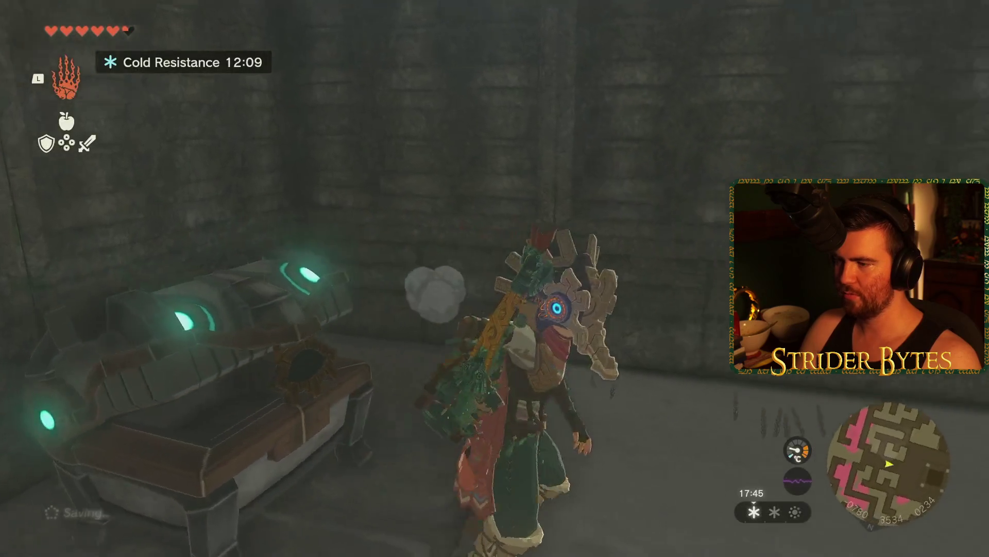
key(Escape)
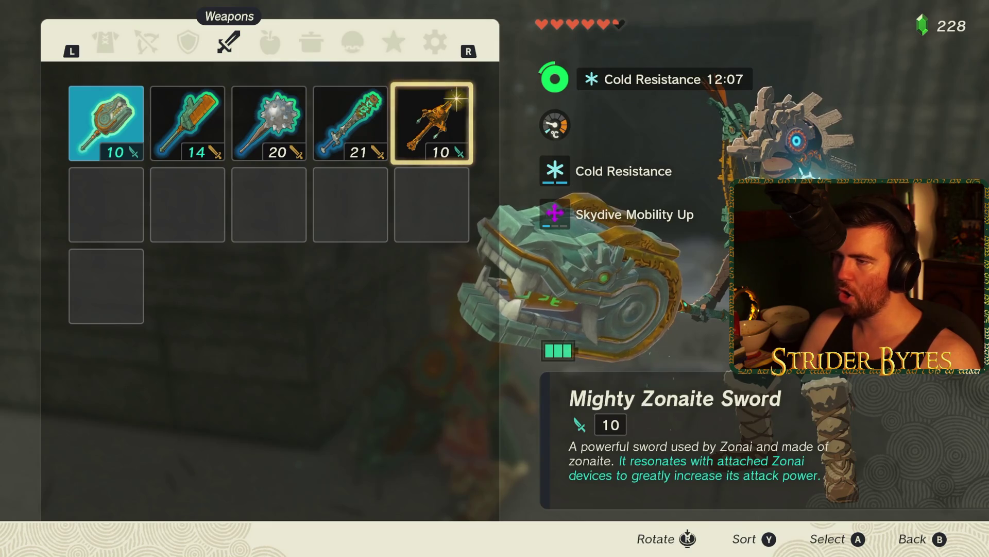
key(Return)
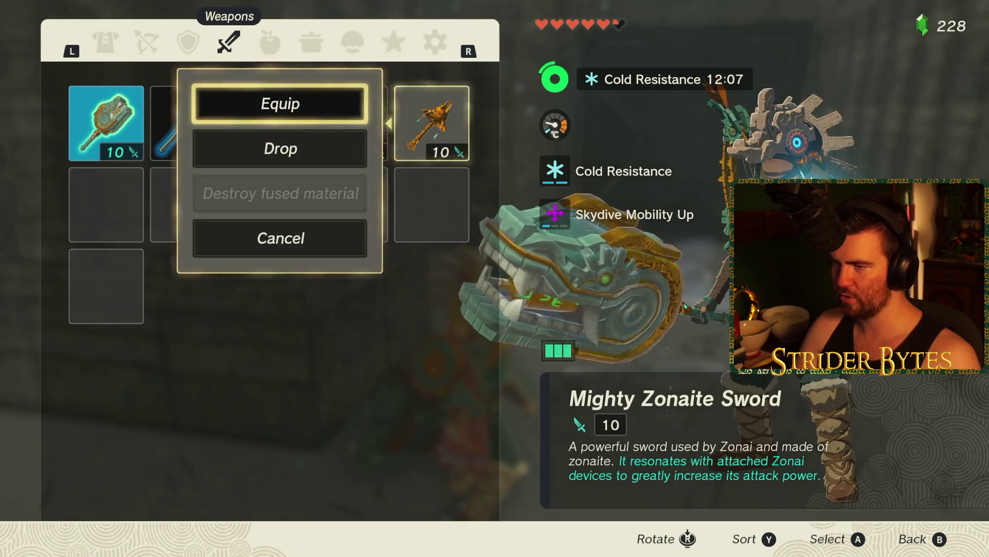
key(Return)
key(Escape)
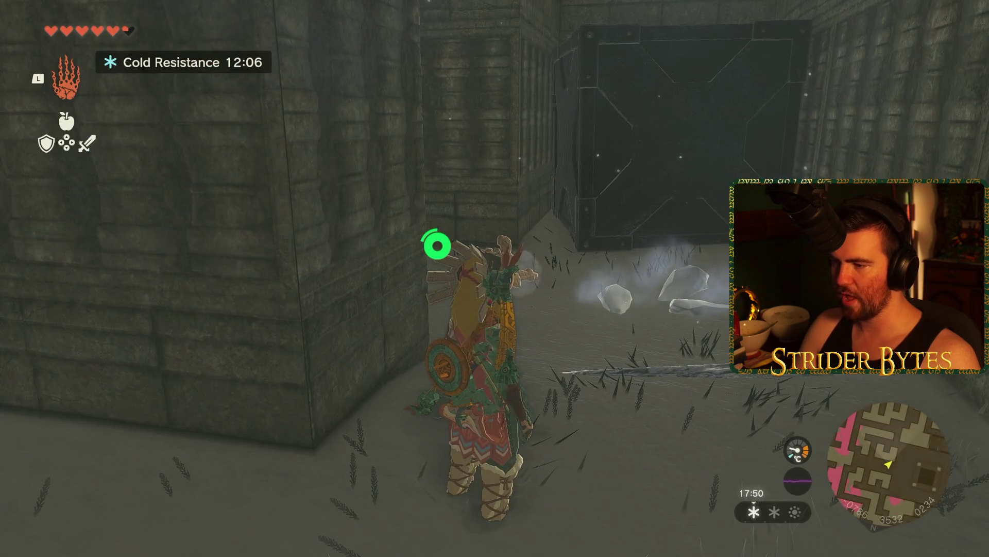
Browse the materials quick list to the Zonai Charge
key(Up)
key(Right)
key(Right)
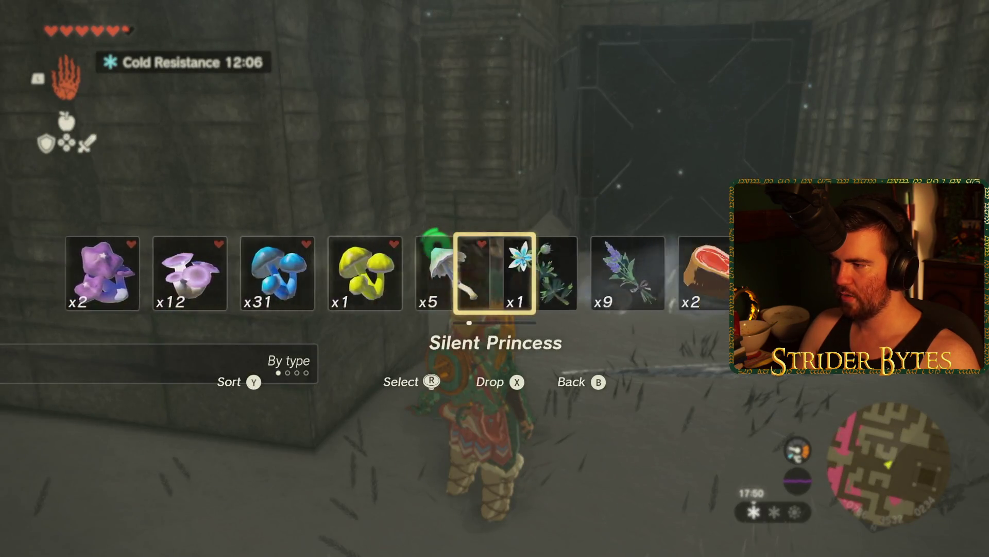
key(Right)
key(Right)
key(Right)
key(Left)
key(Left)
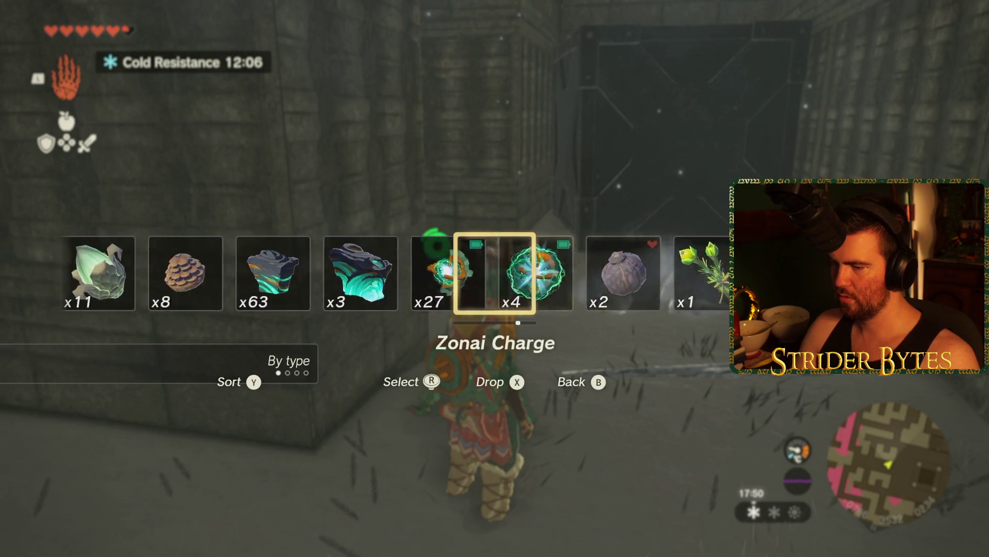
Drop the Zonai Charge and fuse it onto the Zonaite Shield
key(x)
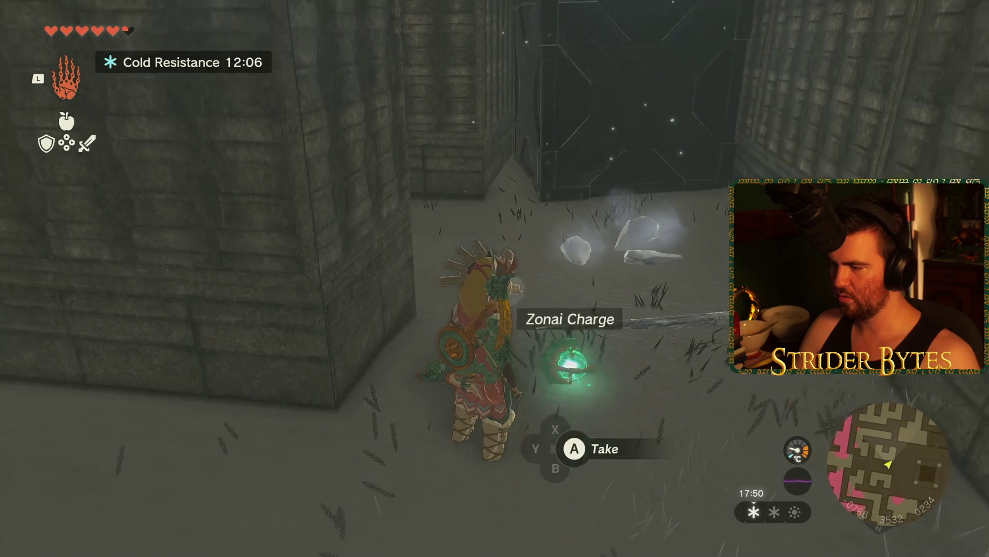
key(l)
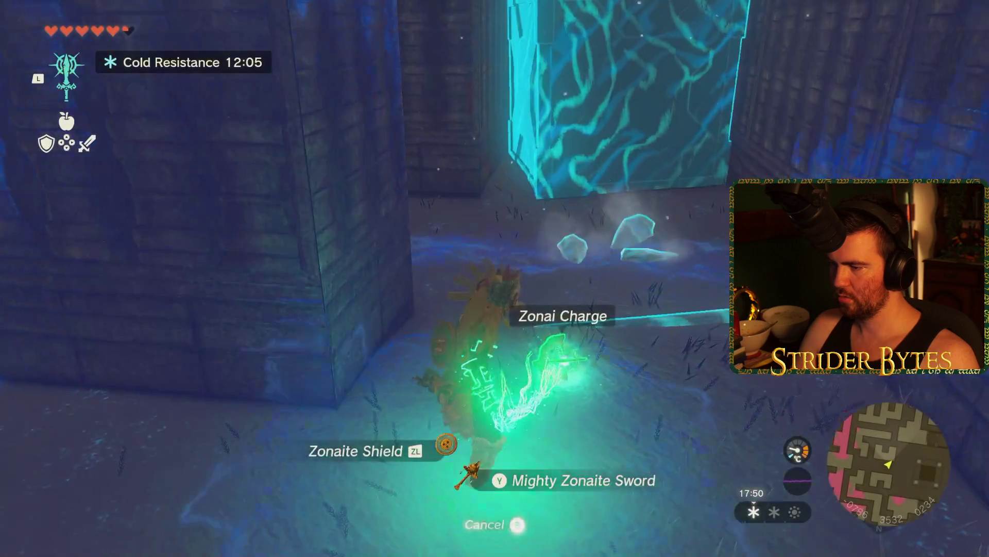
key(a)
Climb the stone wall to the ledge by the glowing pot and read the note on the table
key(w)
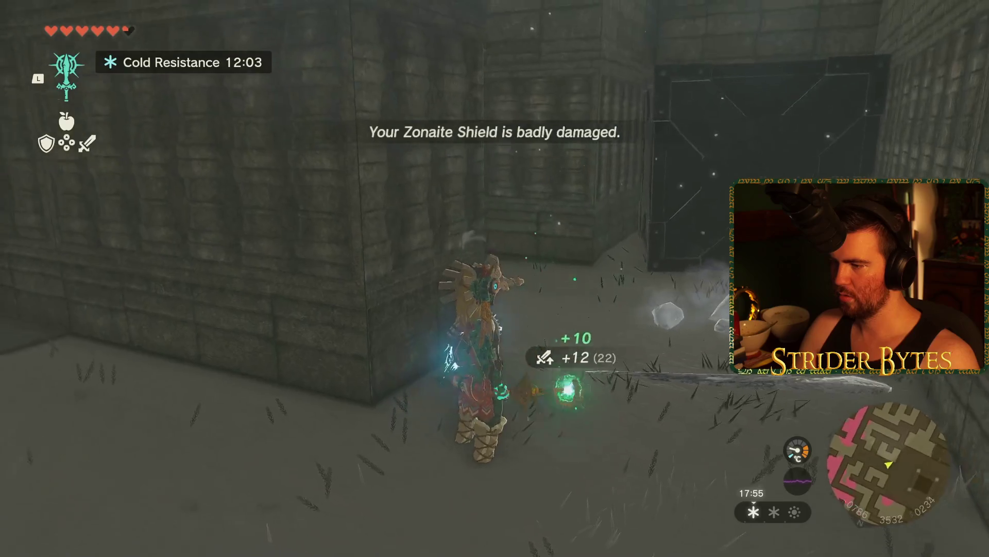
key(w)
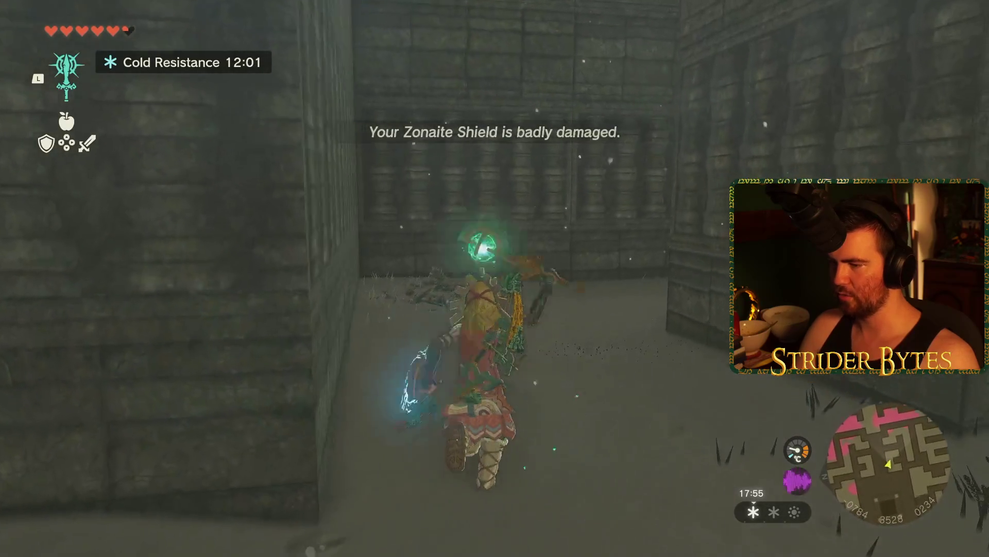
key(w)
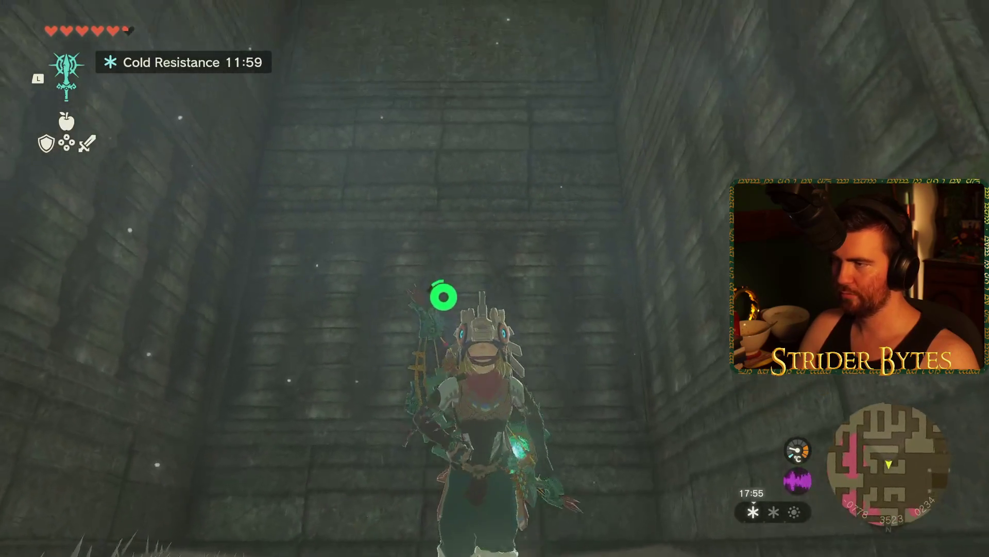
key(w)
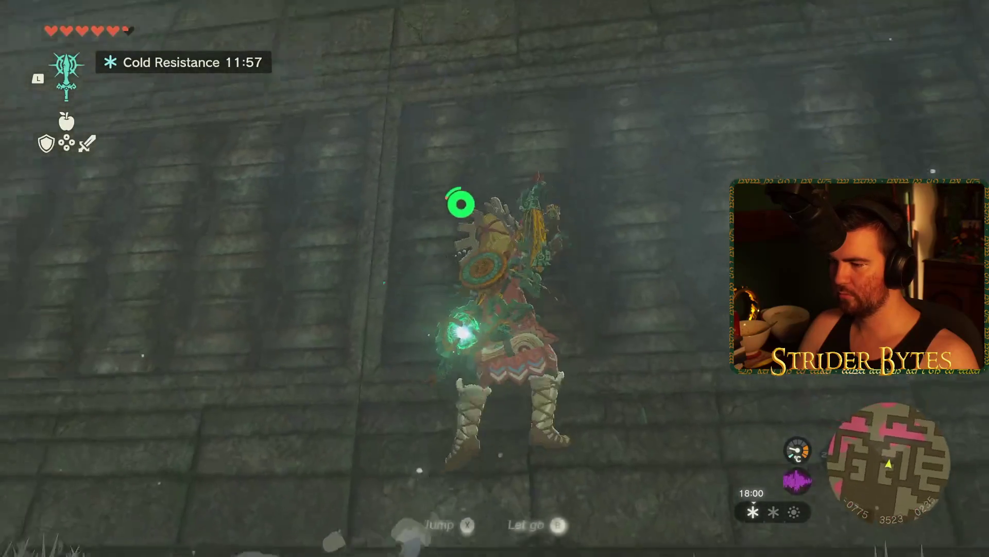
key(w)
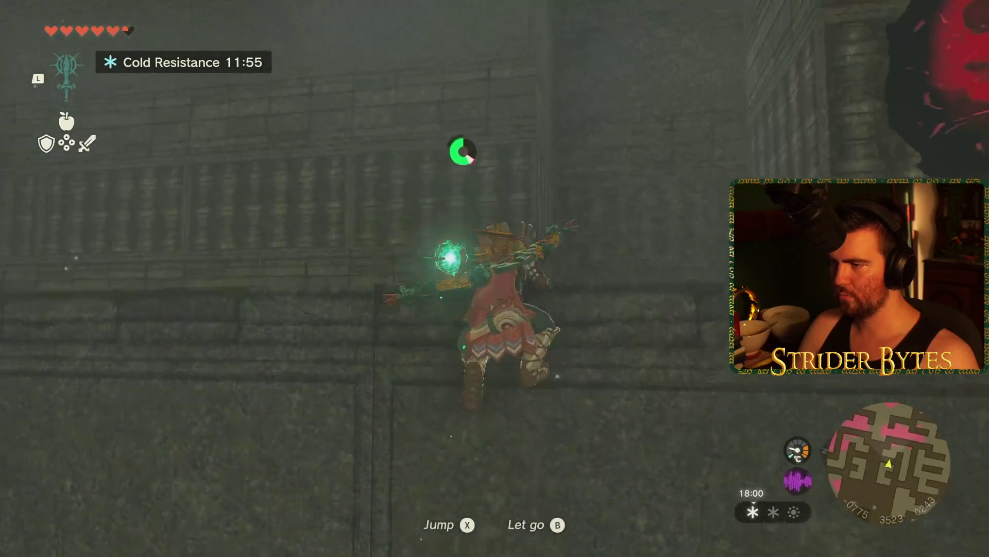
key(w)
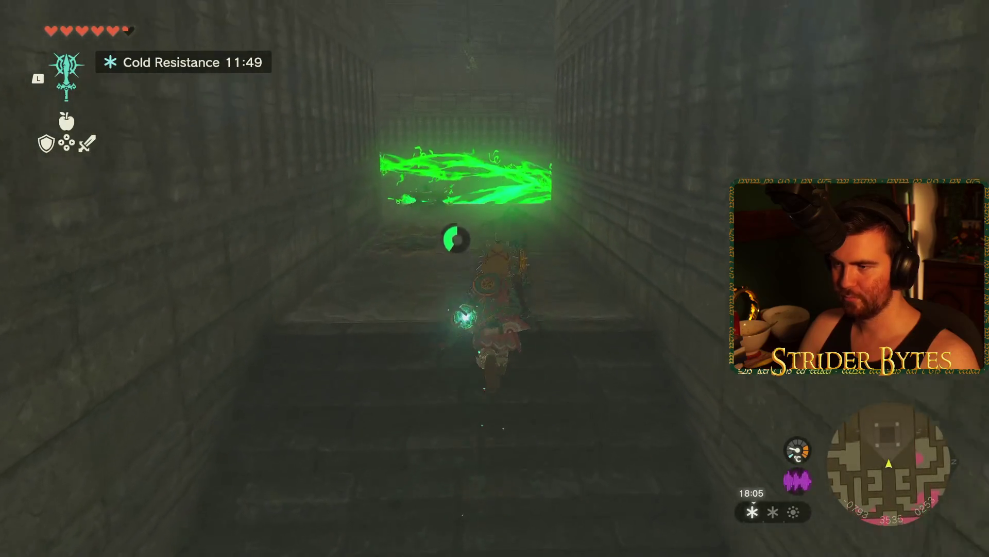
key(w)
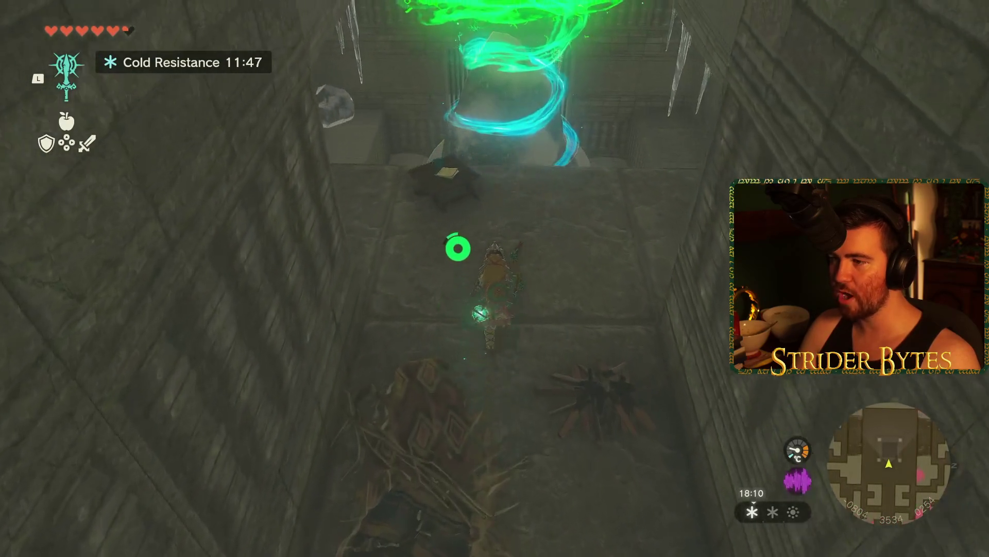
key(e)
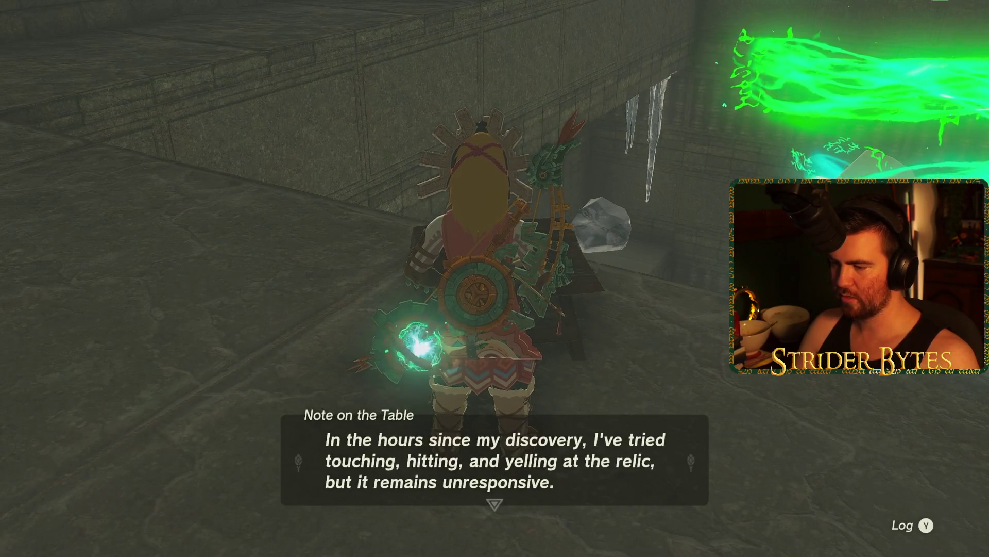
Close the note, paraglide from the ledge down to the snowy floor, and equip the Flame-Emitter Club
key(e)
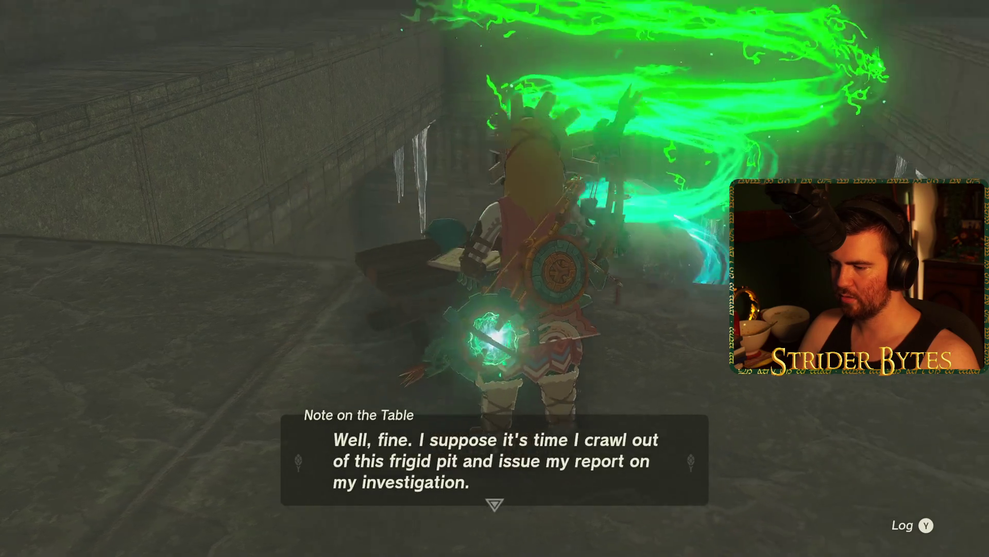
key(w)
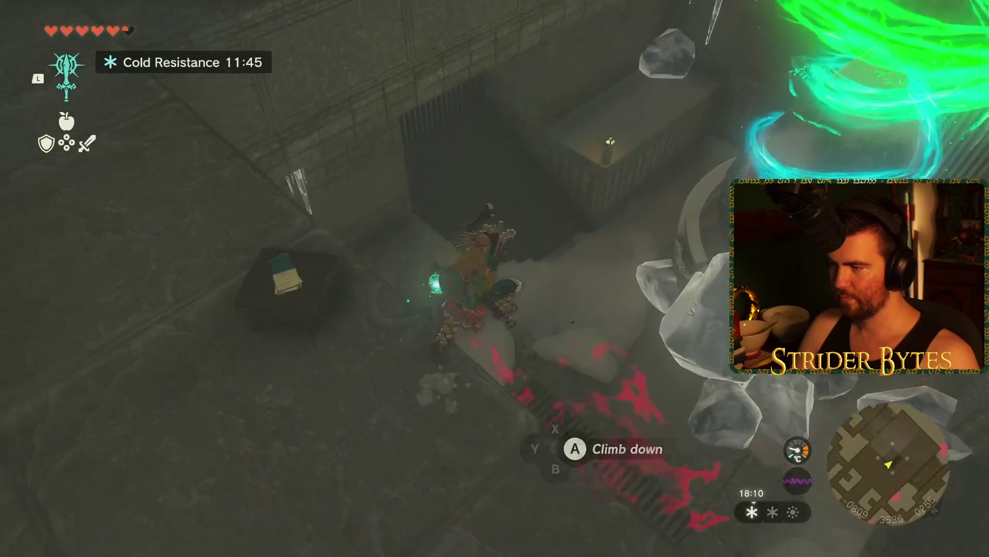
key(space)
key(w)
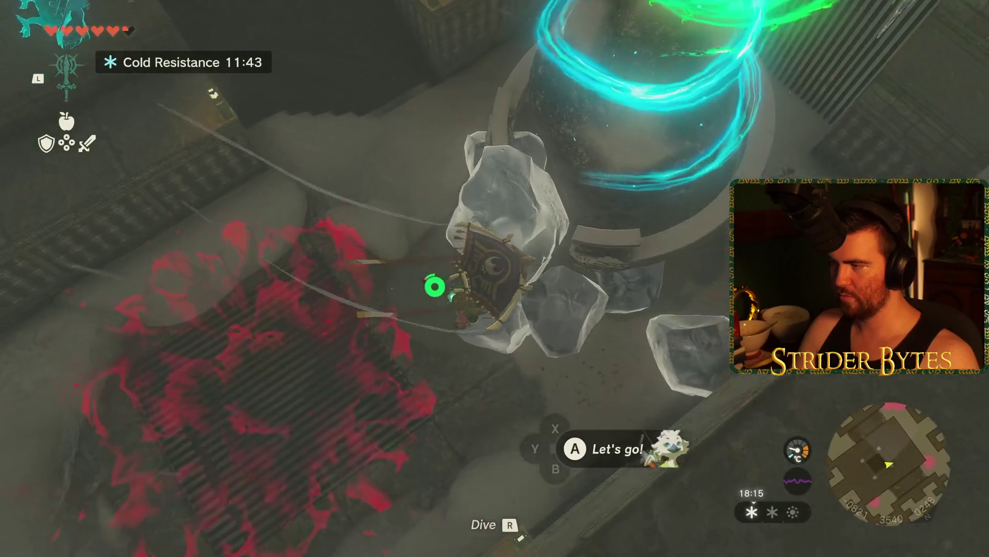
key(w)
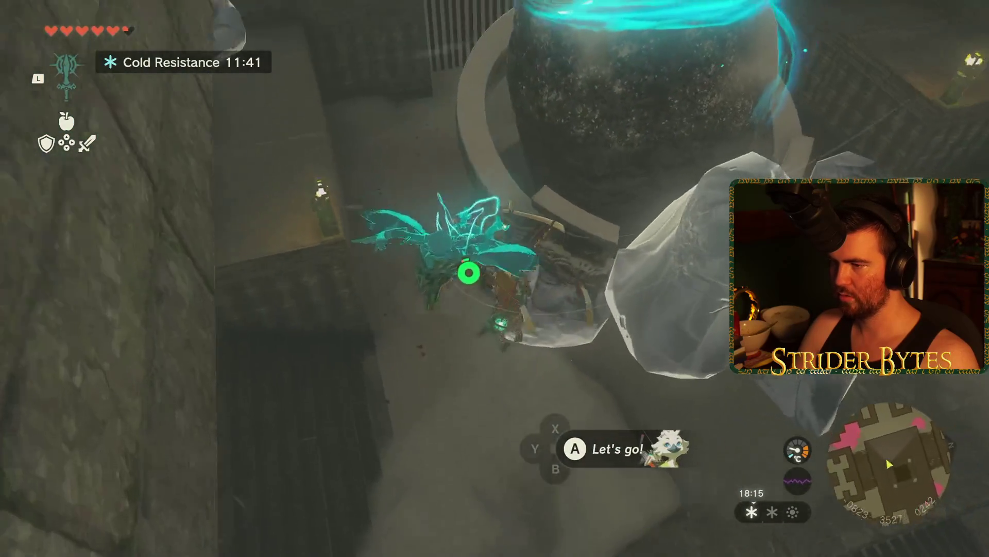
key(w)
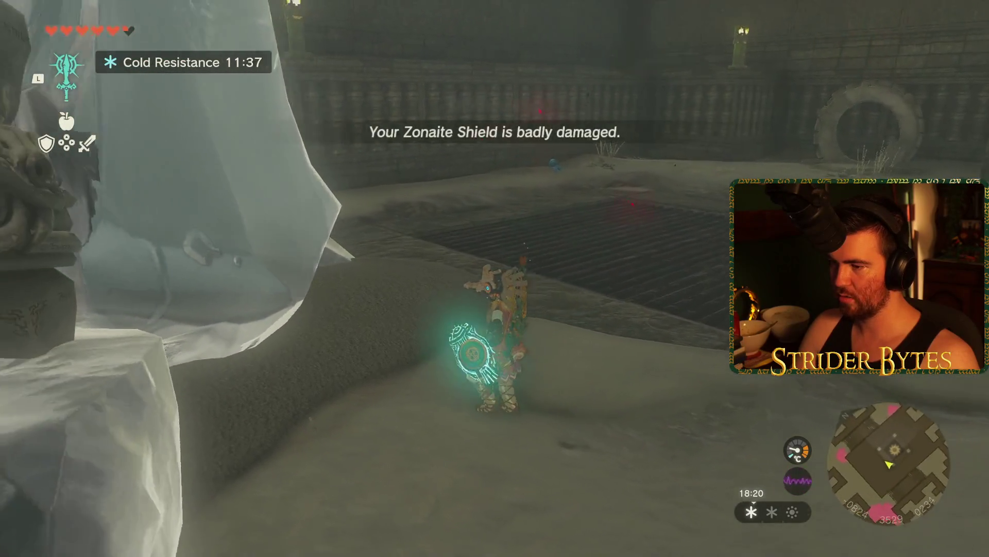
key(Right)
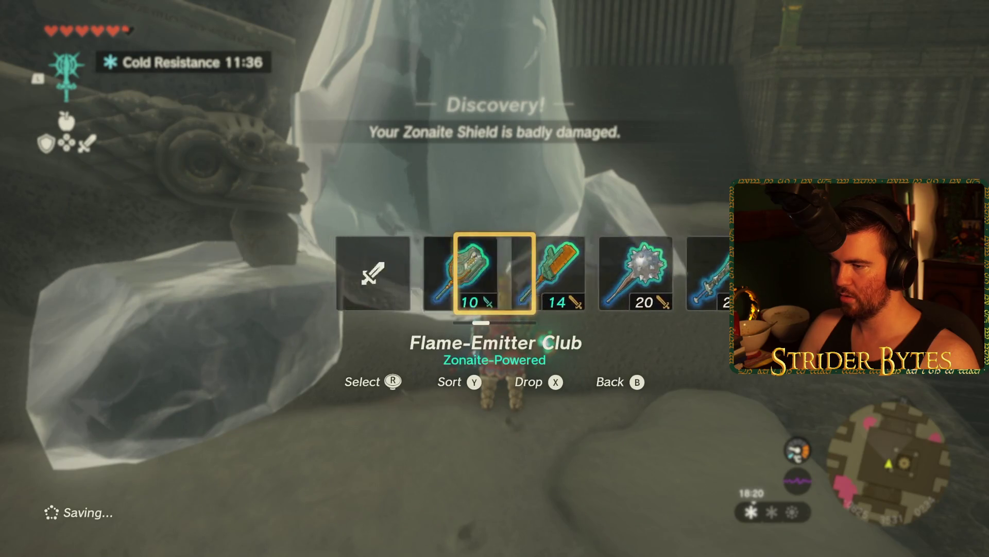
key(Right)
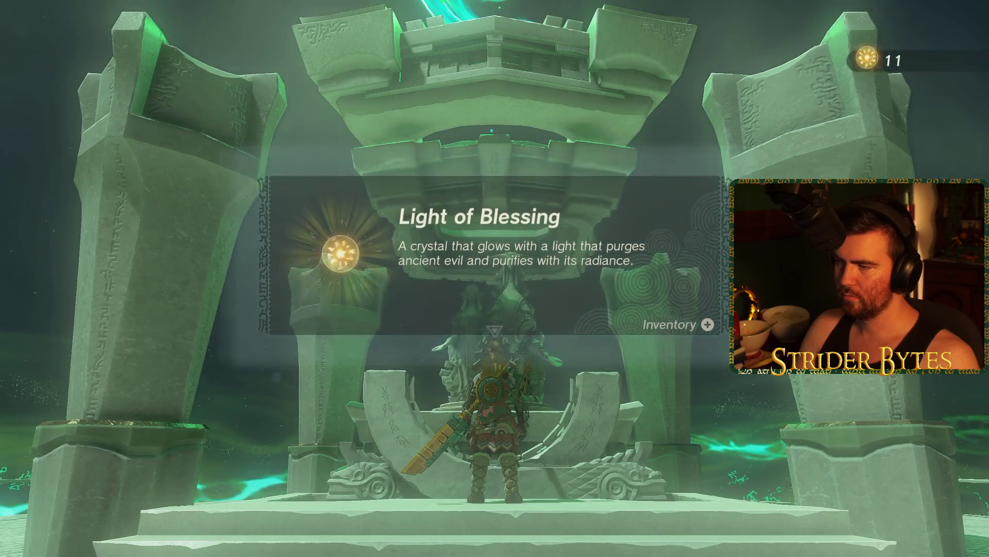
Dismiss the Light of Blessing notice at the goddess statue shrine
key(Return)
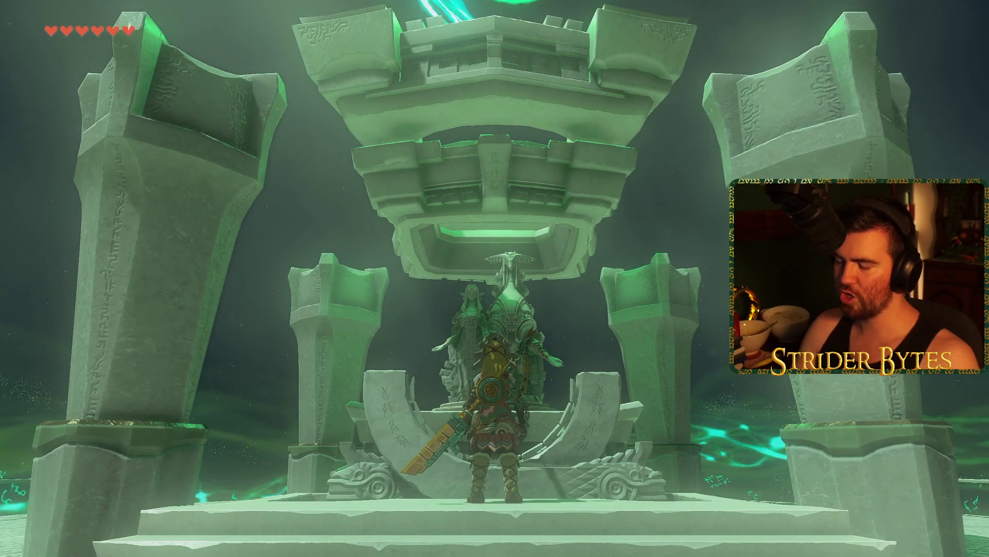
Advance through the goddess statue dialogue, then switch to the Ultrahand ability
key(Return)
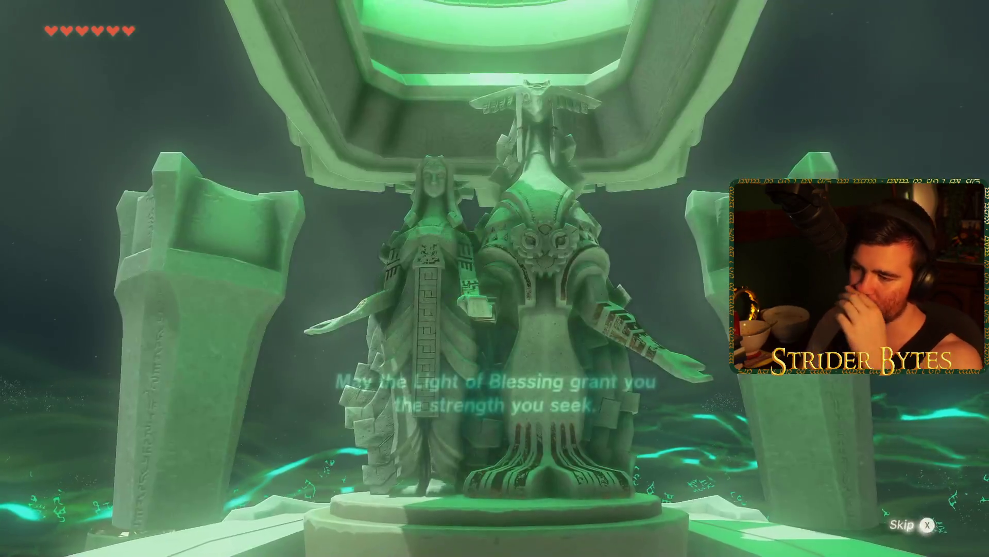
key(Return)
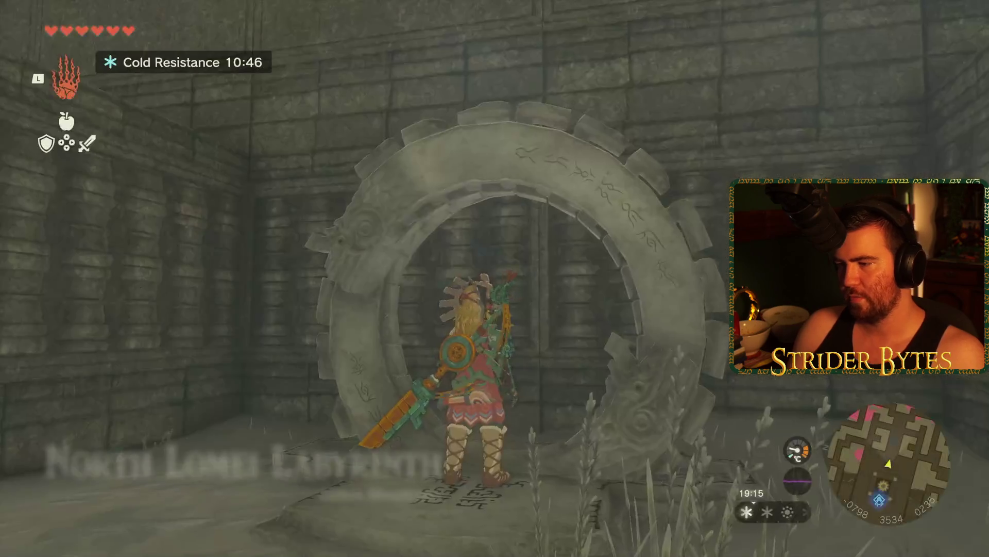
key(l)
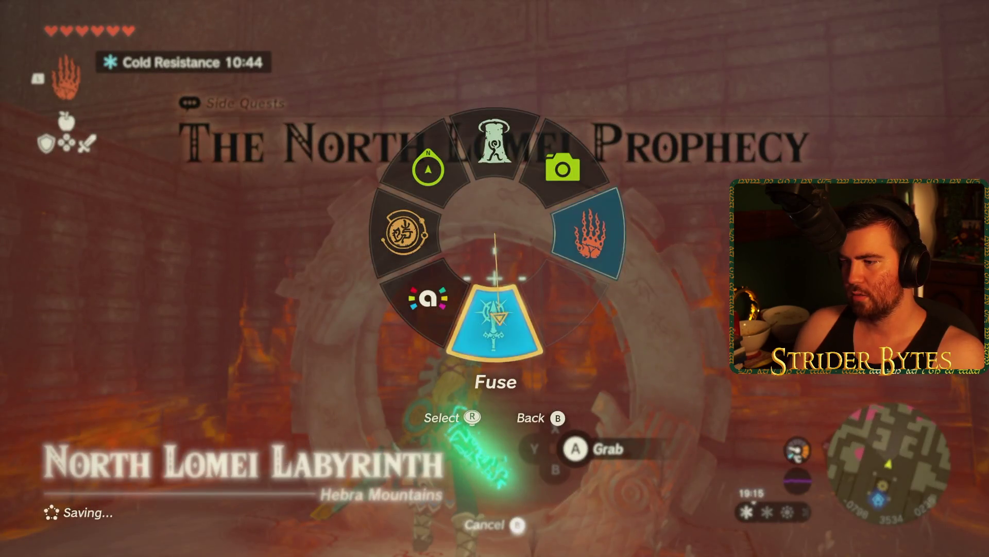